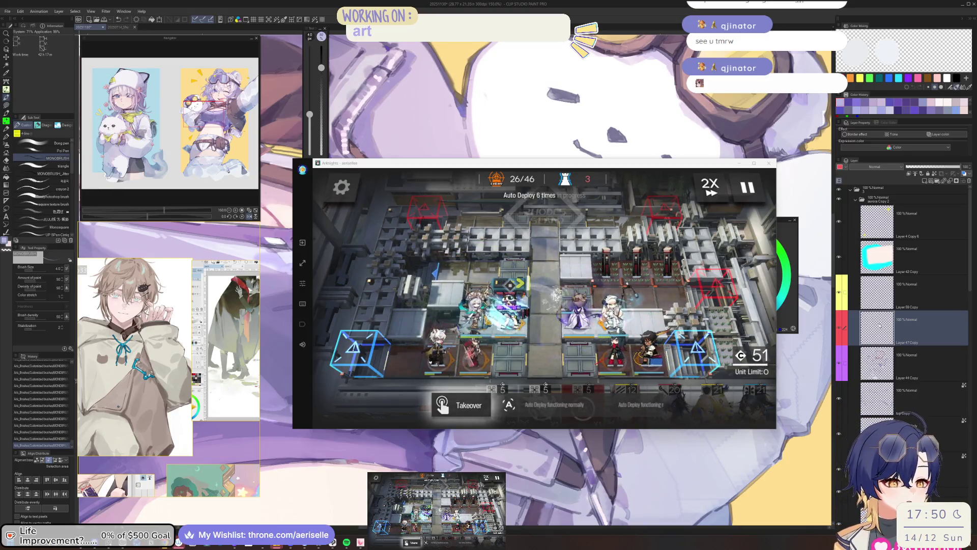
Step: Bring Clip Studio forward and sample the strap's pink-brown and darker buckle shades
click(520, 485)
scroll(520, 484, up, 2)
scroll(520, 485, down, 4)
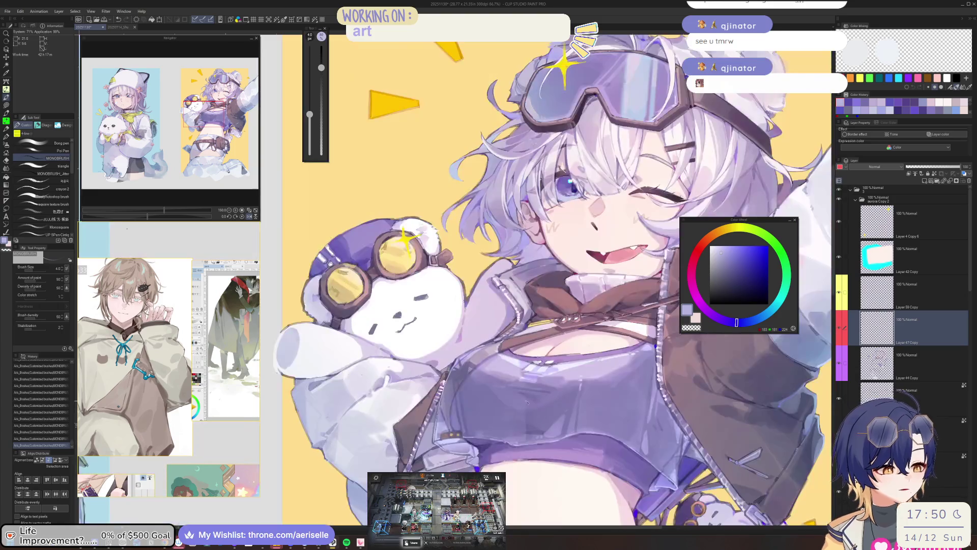
scroll(470, 366, up, 5)
alt+click(469, 367)
alt+click(601, 292)
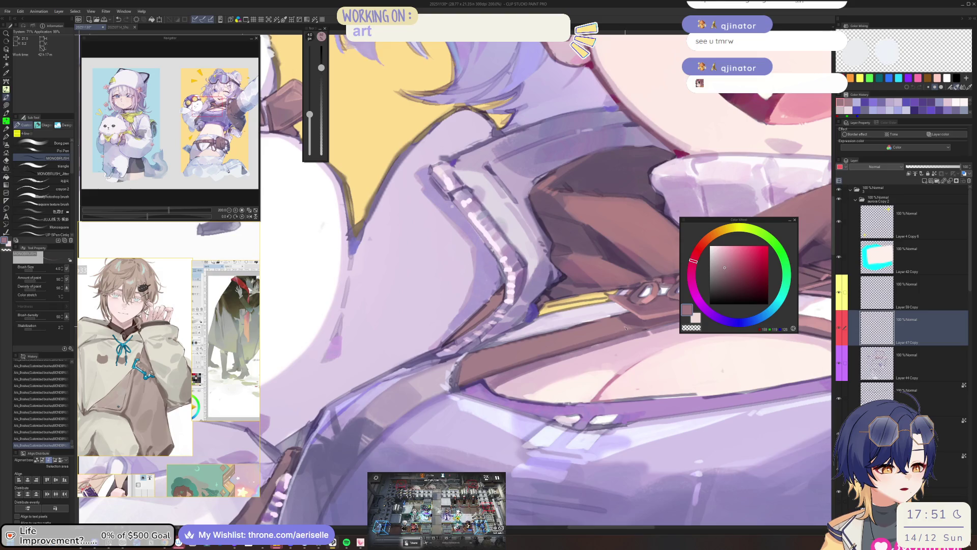
drag(627, 328, 532, 374)
click(743, 284)
key(ctrl+z)
key(ctrl+y)
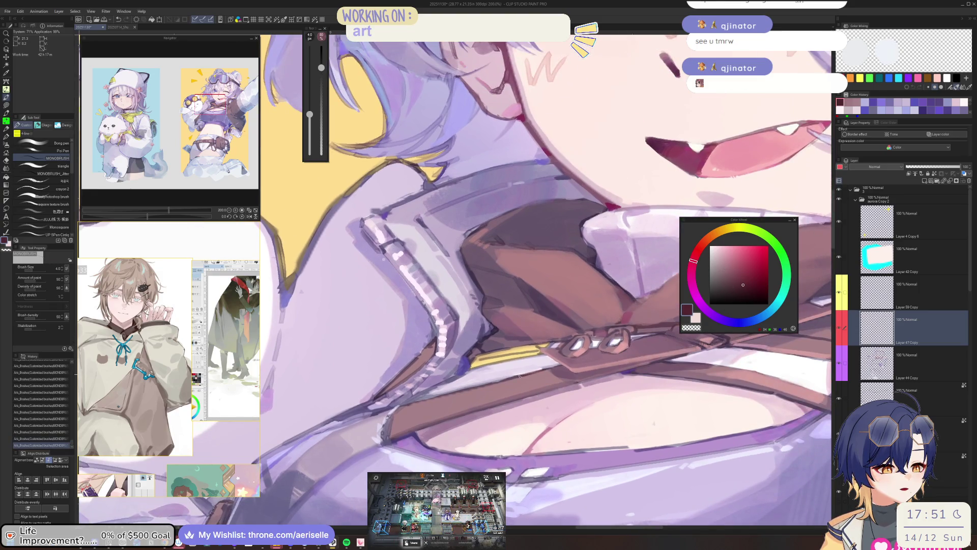
Step: Tilt the view around the face and collar, then pick a darker shade
scroll(546, 370, down, 3)
drag(545, 370, 496, 388)
scroll(497, 387, up, 5)
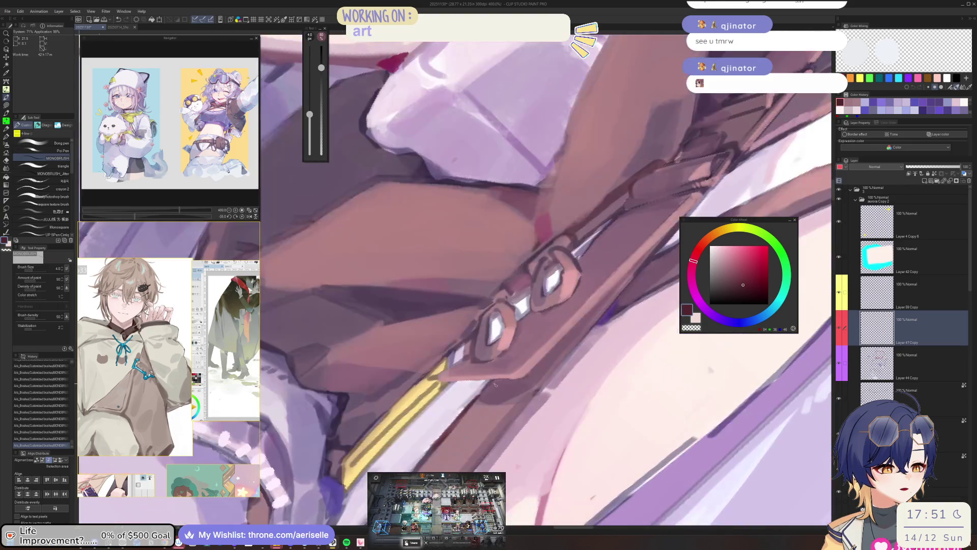
scroll(509, 367, down, 4)
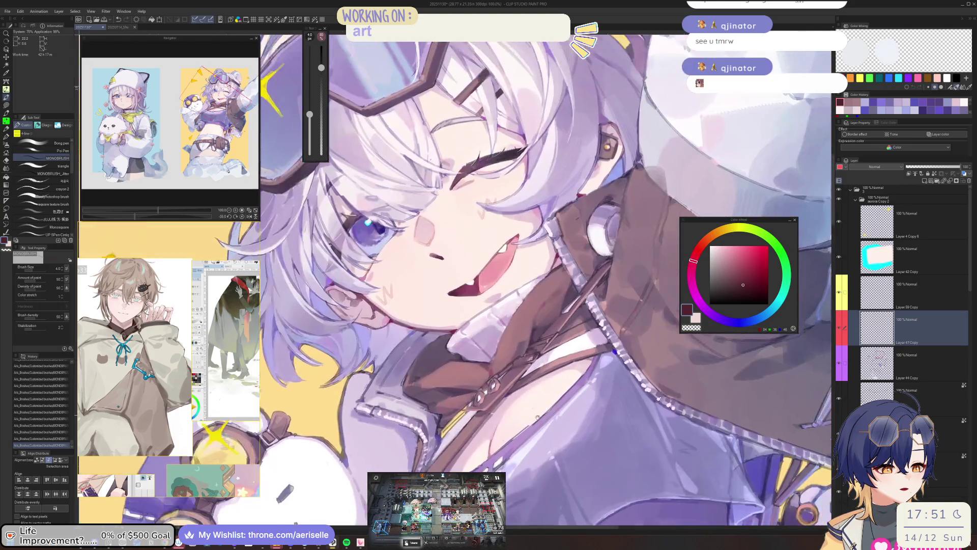
scroll(447, 448, up, 2)
drag(447, 449, 669, 319)
click(727, 286)
mouse_move(585, 367)
mouse_down()
mouse_move(422, 442)
mouse_move(557, 351)
mouse_up()
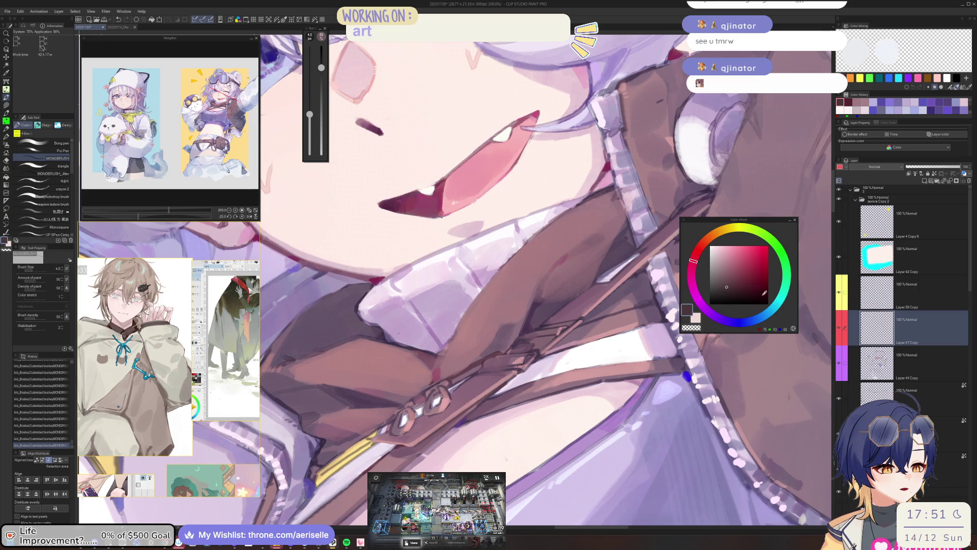
Step: Choose a dark navy and add a small stroke on the strap near the buckle
click(761, 318)
click(762, 296)
key(ctrl+z)
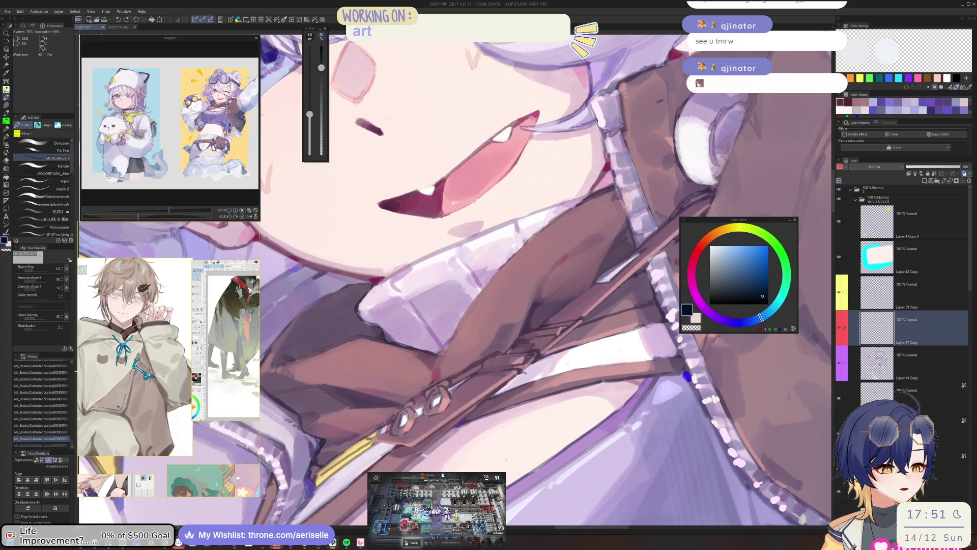
drag(525, 370, 532, 364)
scroll(566, 344, down, 5)
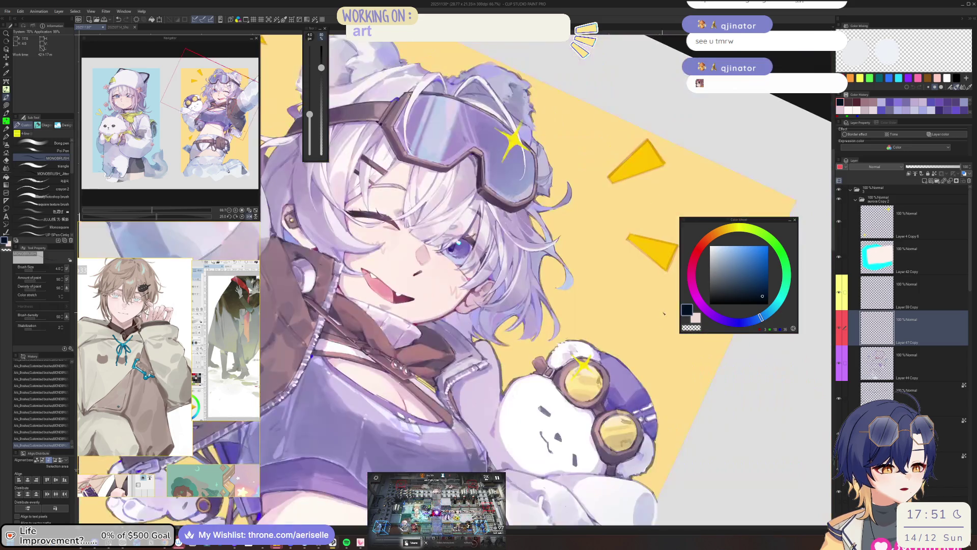
scroll(534, 342, up, 4)
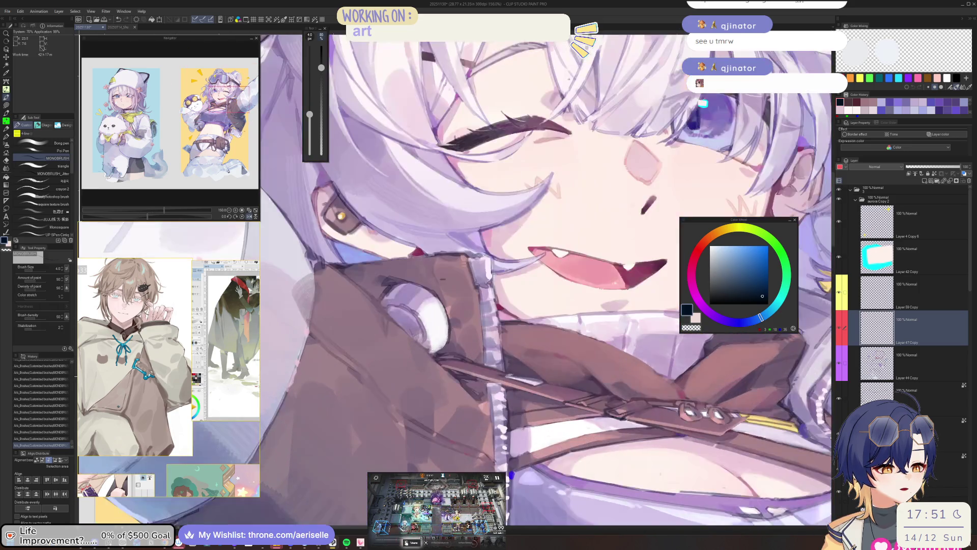
drag(543, 335, 458, 402)
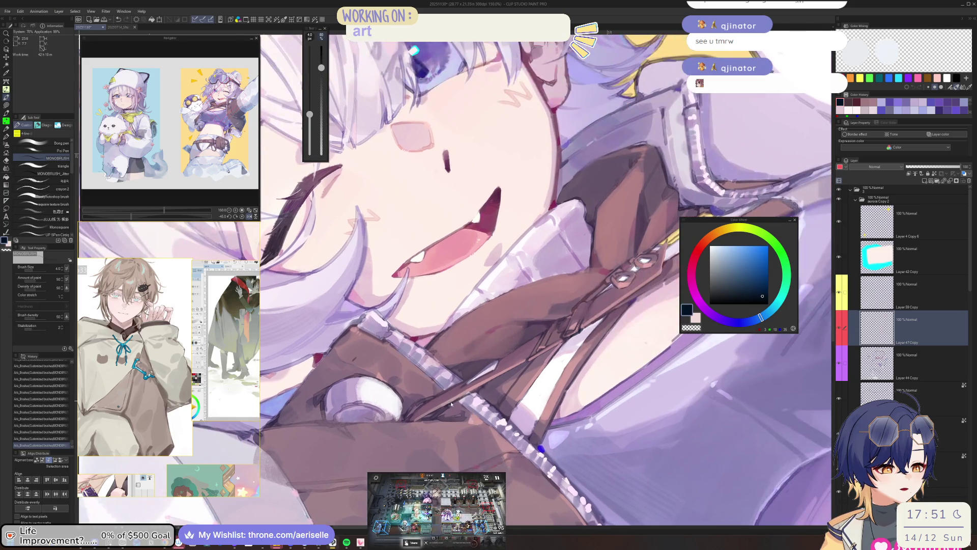
drag(529, 362, 479, 402)
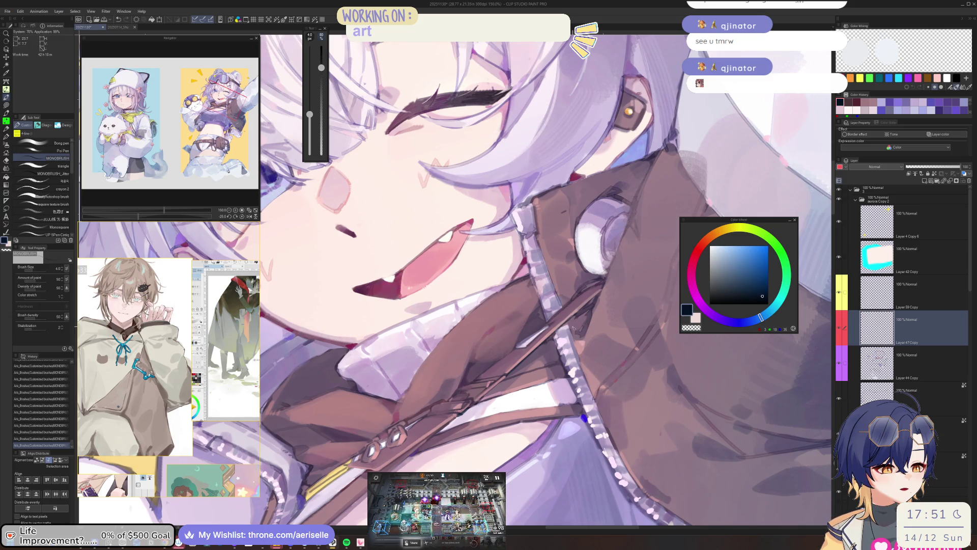
key(ctrl+0)
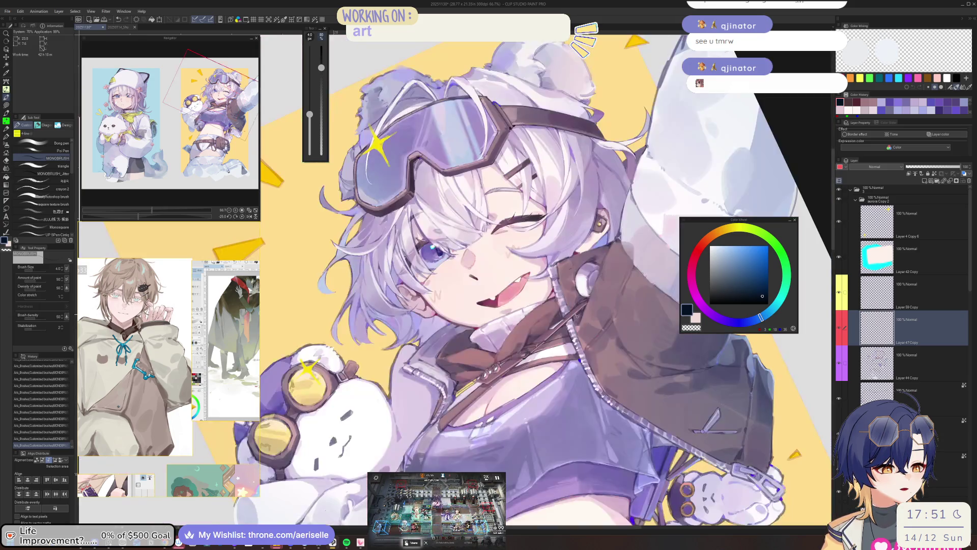
scroll(576, 316, down, 2)
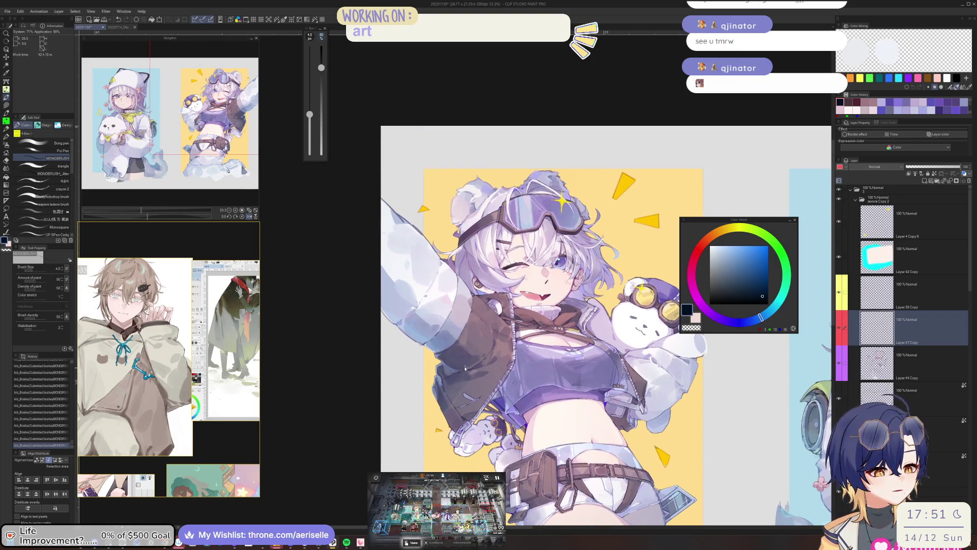
Step: Zoom in, switch to dark navy, and draw a short line along the lavender jacket's fold
scroll(453, 392, up, 3)
scroll(453, 392, up, 2)
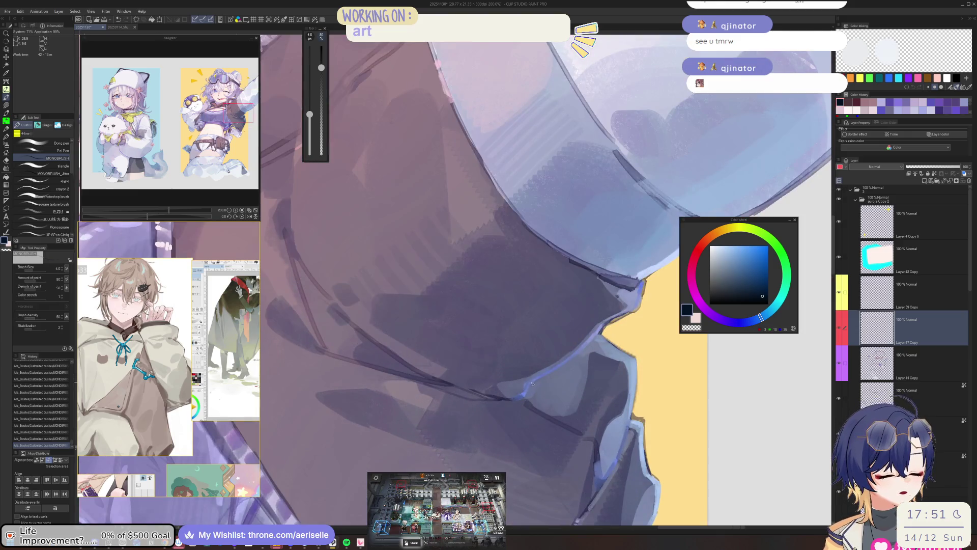
click(735, 261)
click(746, 257)
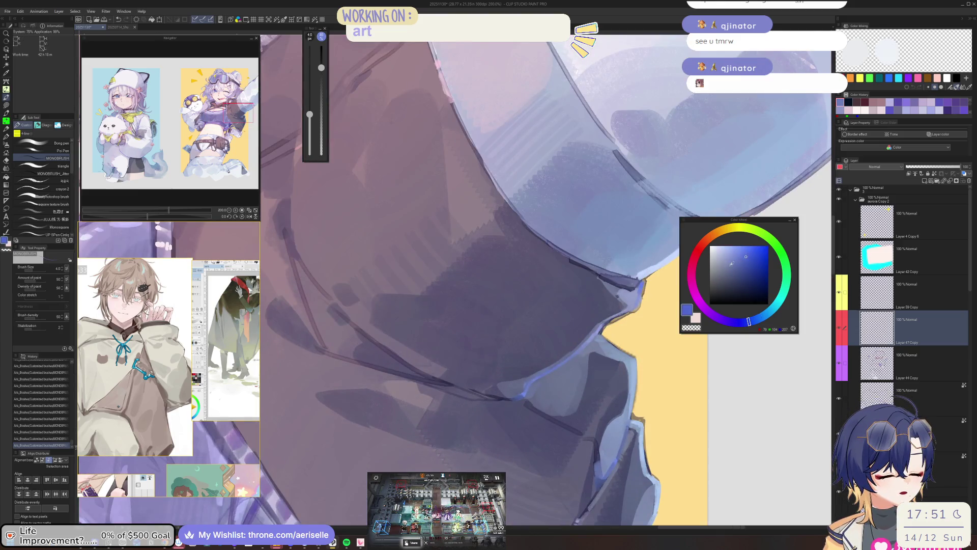
alt+click(532, 387)
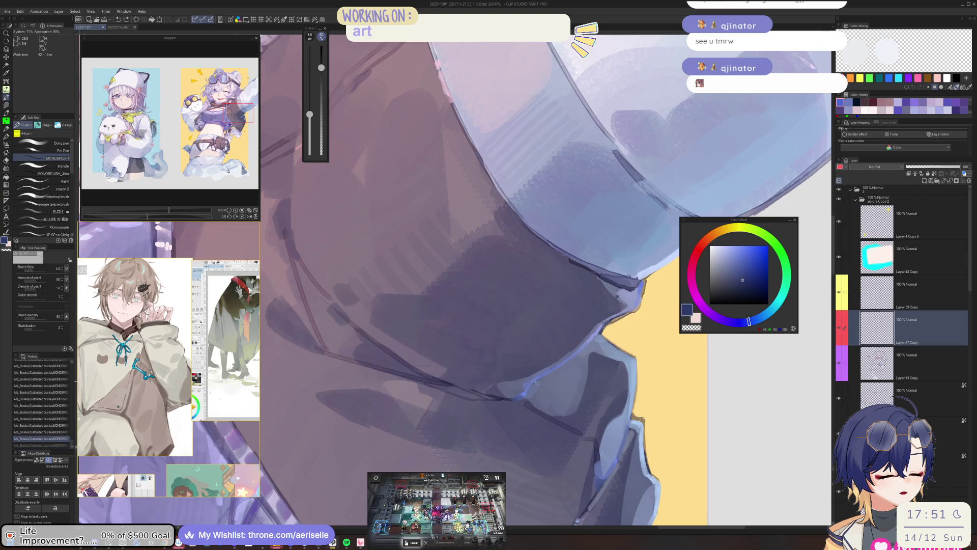
drag(537, 381, 530, 391)
key(bracketleft)
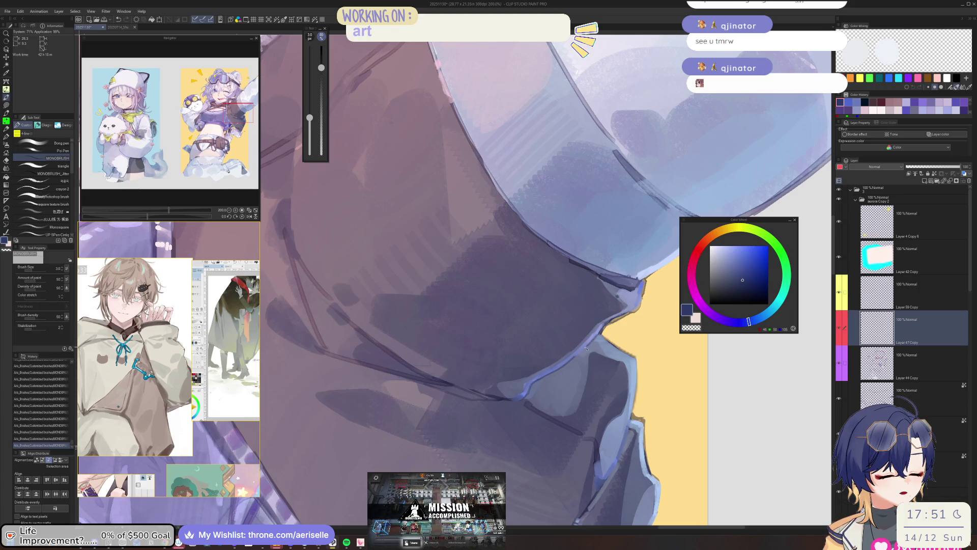
scroll(580, 351, down, 2)
Step: Mirror the canvas view horizontally and zoom in on the belt area
key(h)
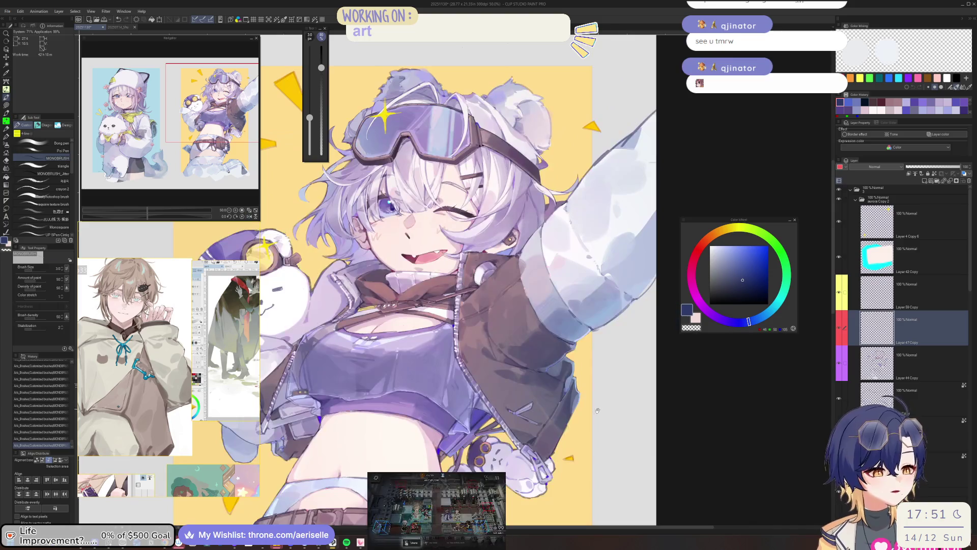
scroll(607, 431, down, 1)
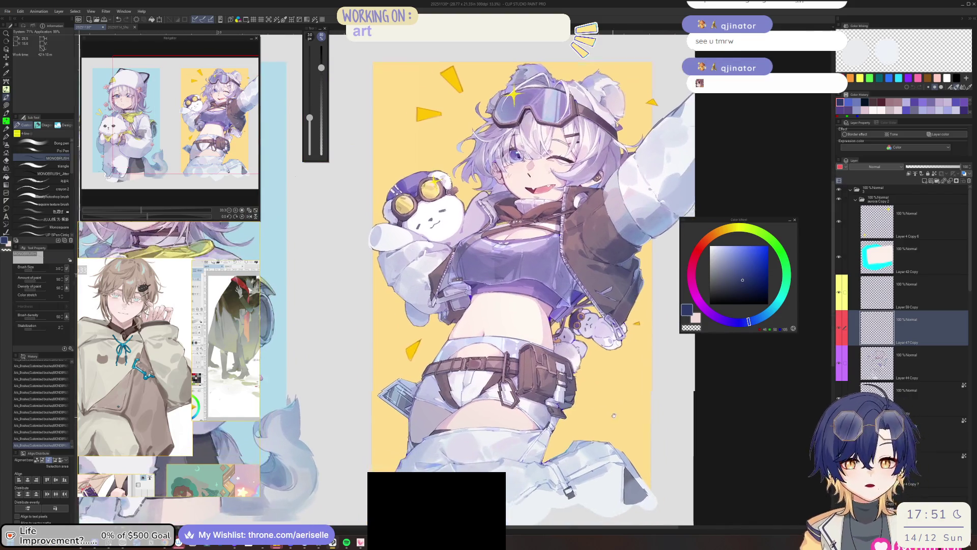
key(h)
scroll(497, 375, up, 4)
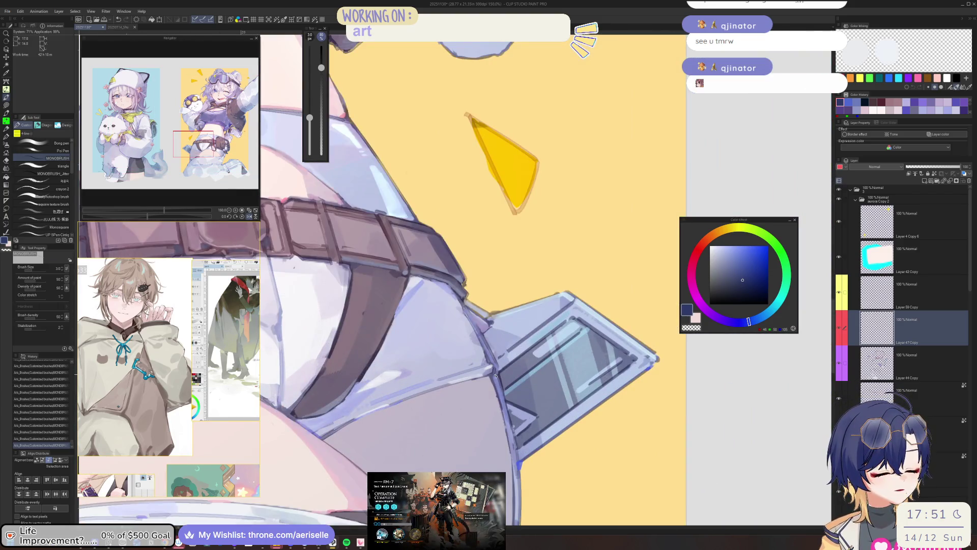
key(h)
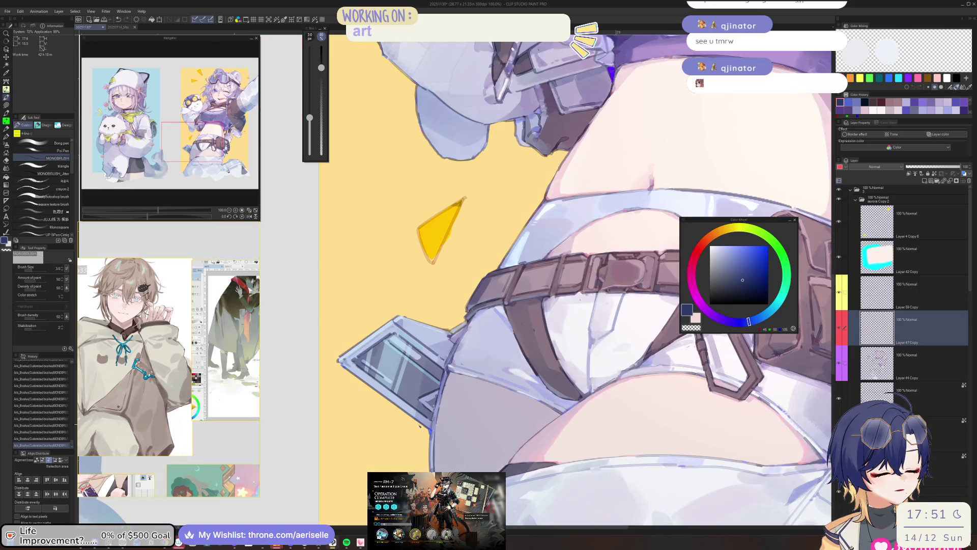
scroll(508, 366, up, 2)
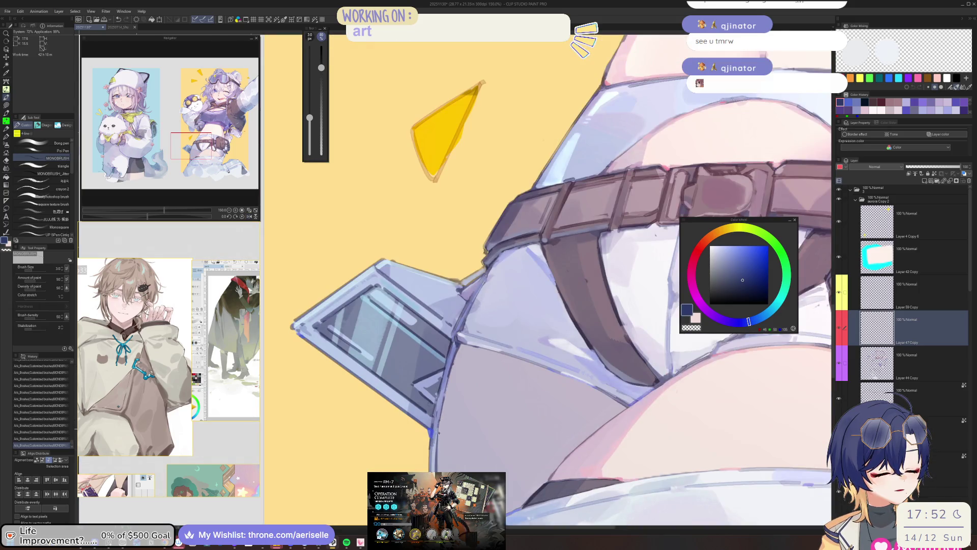
scroll(438, 432, down, 2)
scroll(477, 424, up, 4)
scroll(476, 424, down, 2)
Step: Shift the sampled lavender to pink and stroke along the skin edge under the belt
alt+click(522, 330)
click(693, 286)
click(692, 274)
click(727, 257)
scroll(463, 423, up, 3)
drag(463, 423, 509, 390)
key(bracketright)
key(bracketleft)
drag(461, 424, 485, 405)
Step: Pick a stronger pink, draw a longer stroke along the thigh edge, and reset the view
key(minus)
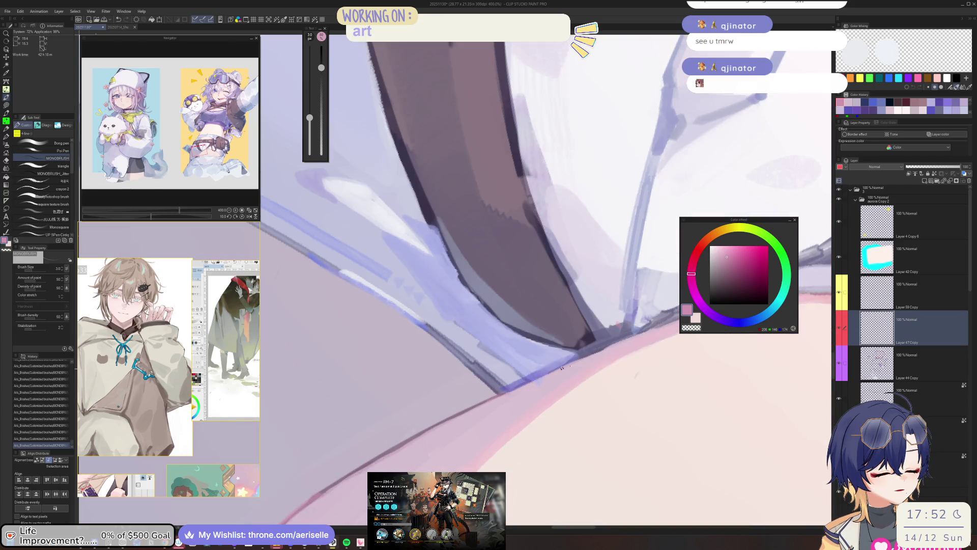
alt+click(500, 393)
drag(496, 397, 595, 352)
key(bracketright)
key(ctrl+0)
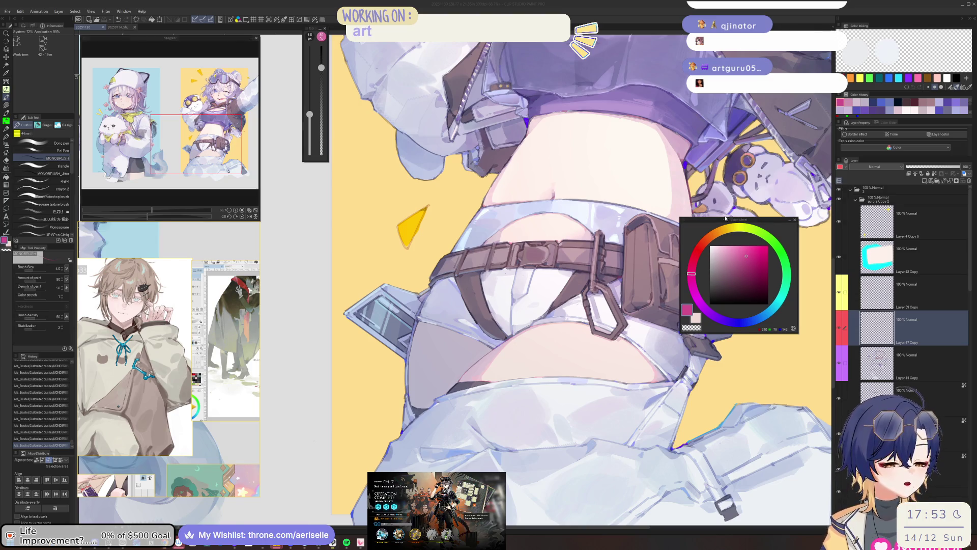
Step: Sample a dark purple from the artwork and darken the edge of the bear's hat
scroll(521, 263, up, 8)
alt+click(522, 315)
key(u)
scroll(522, 316, down, 10)
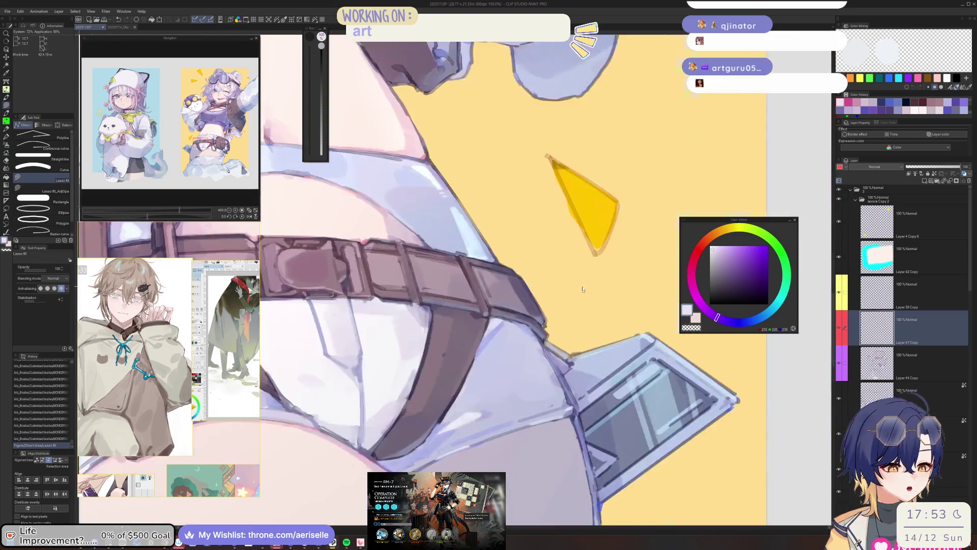
scroll(494, 290, up, 2)
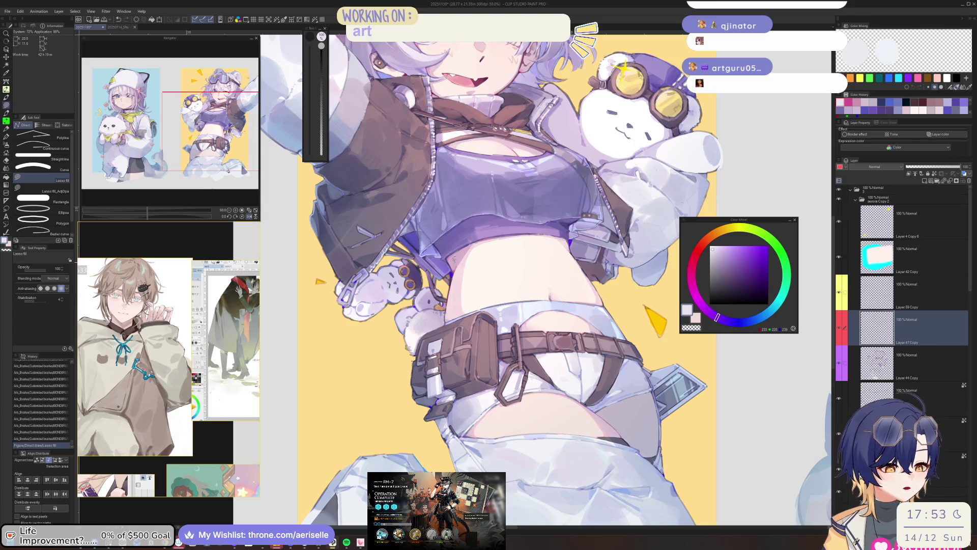
scroll(454, 259, up, 5)
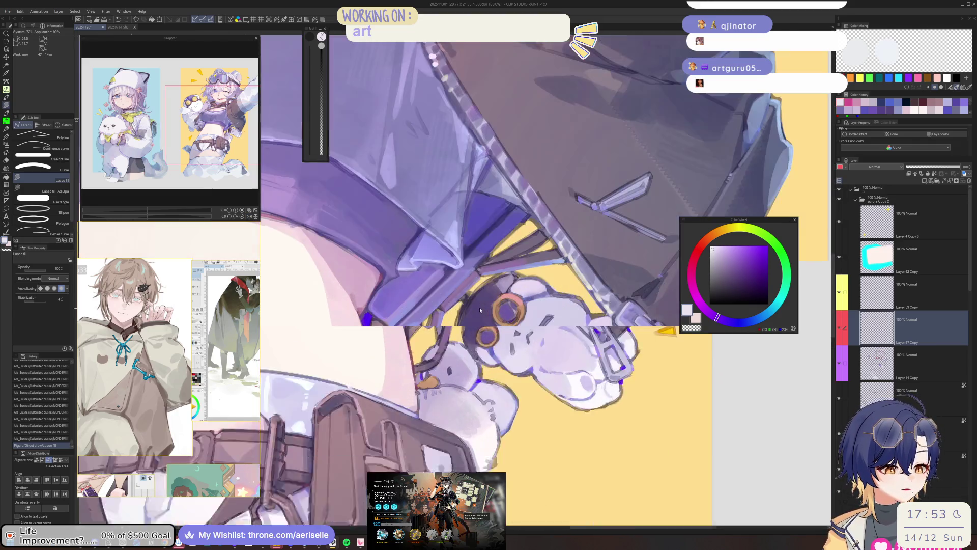
alt+click(467, 325)
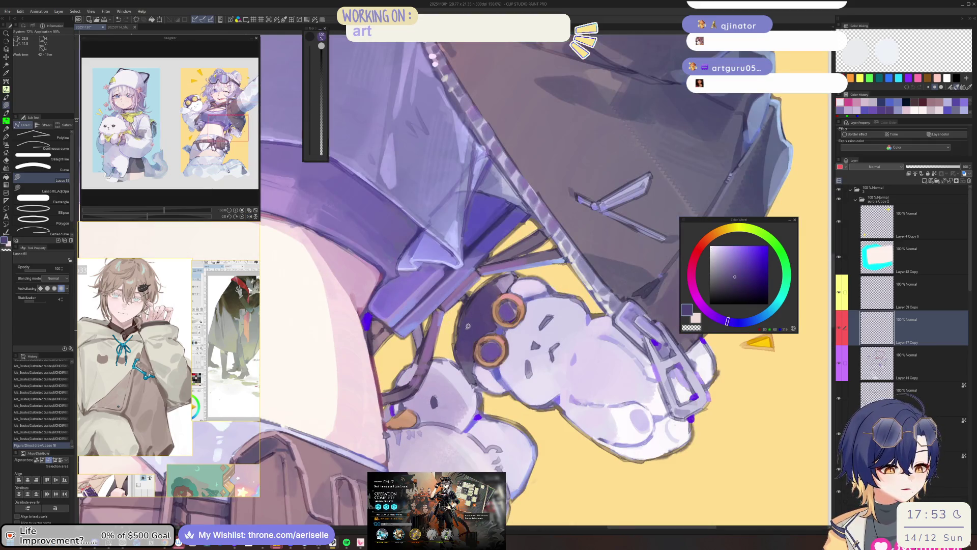
key(b)
drag(457, 348, 455, 325)
Step: Enlarge the brush and darken the bear's hat with a broad darker purple stroke
alt+click(473, 314)
key(bracketright)
key(bracketright)
key(bracketright)
key(bracketright)
key(bracketright)
key(bracketright)
alt+click(474, 314)
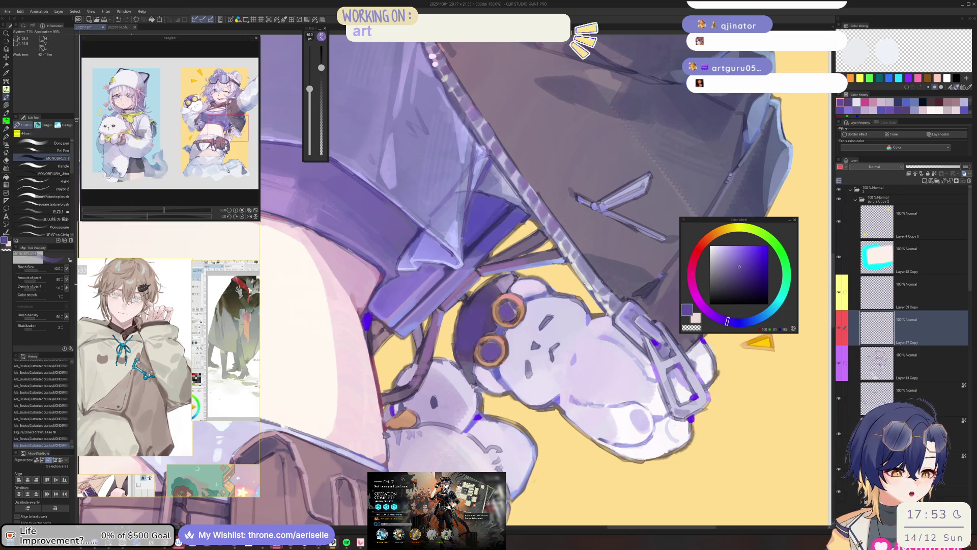
mouse_move(474, 311)
mouse_down()
mouse_move(481, 303)
mouse_move(477, 348)
mouse_up()
key(e)
scroll(477, 349, down, 5)
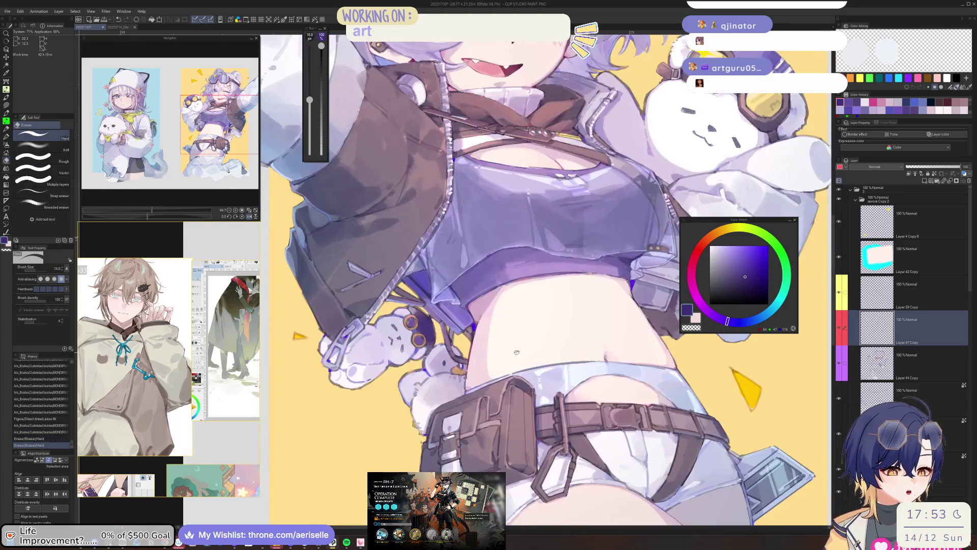
Step: Shrink the brush and add a small brighter purple mark to the drawing
key(b)
key(bracketleft)
key(bracketleft)
key(bracketleft)
scroll(321, 410, down, 1)
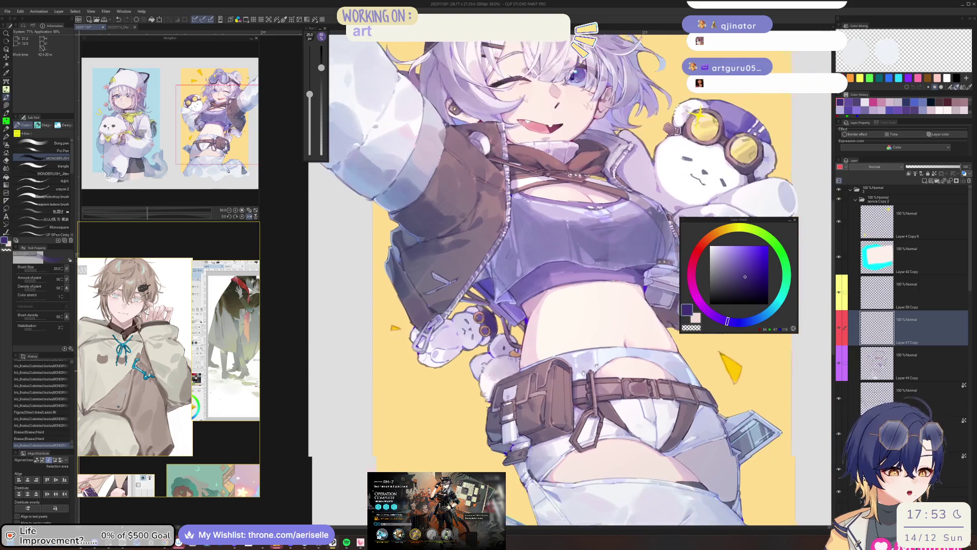
scroll(411, 345, up, 1)
alt+click(410, 345)
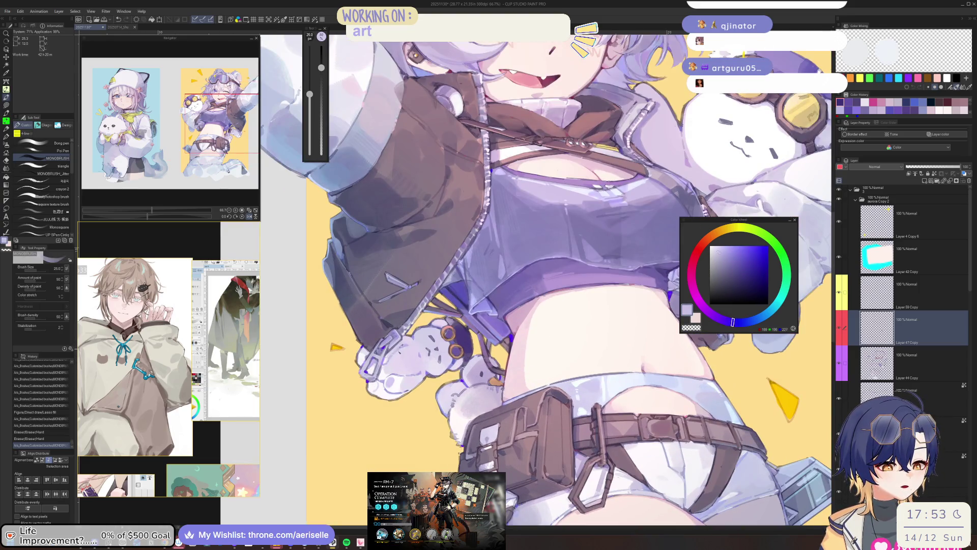
key(bracketleft)
key(bracketleft)
key(bracketleft)
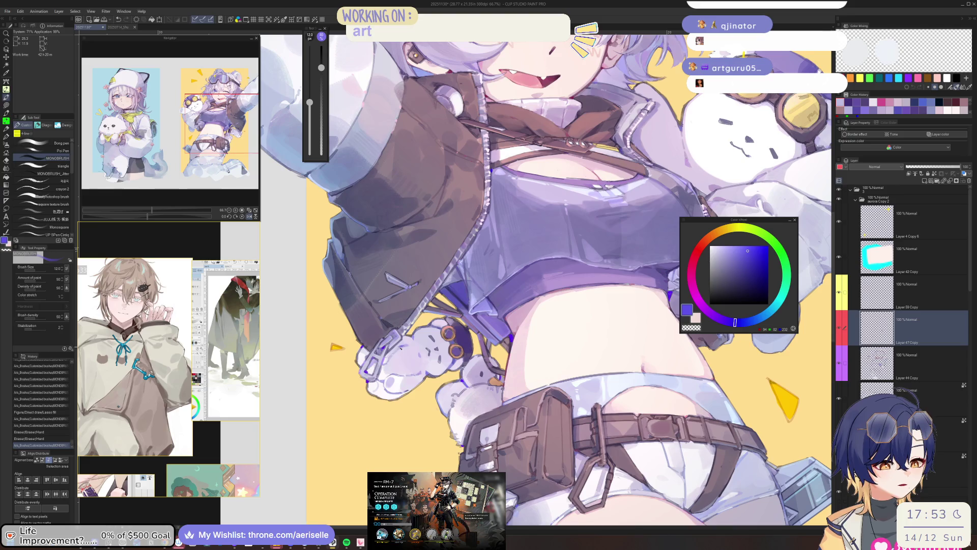
click(400, 350)
scroll(400, 350, down, 2)
alt+click(403, 352)
key(bracketleft)
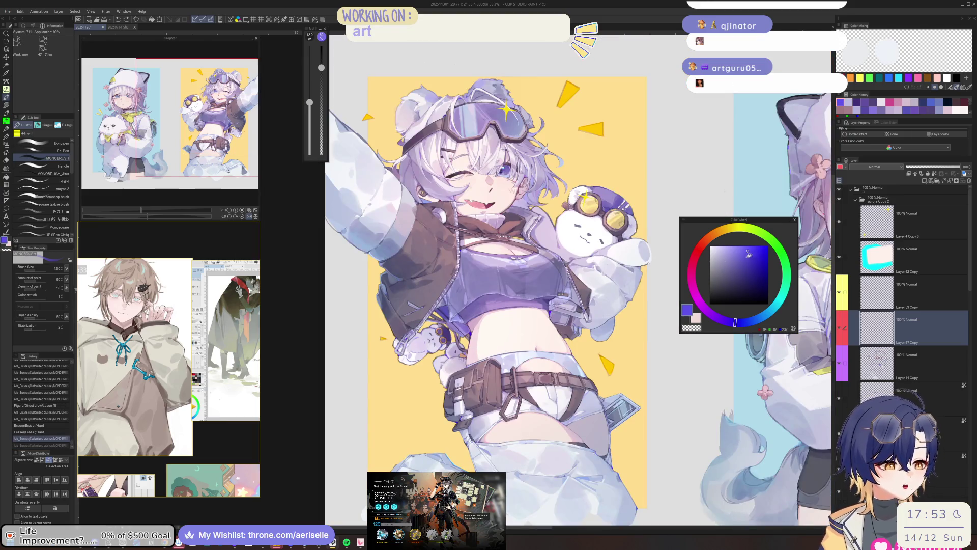
Step: Switch to a pale cyan and paint highlights along the jacket zipper at full brush strength
scroll(403, 351, up, 2)
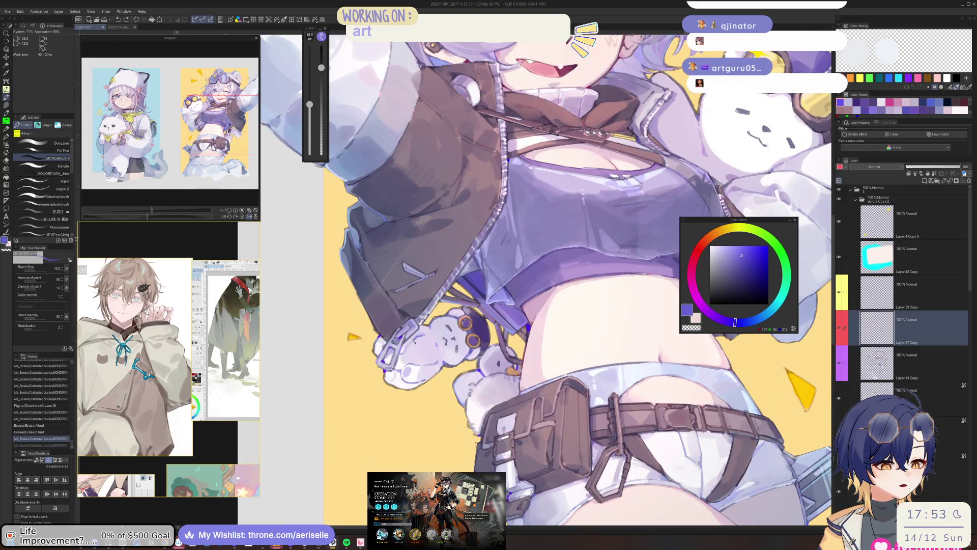
click(249, 217)
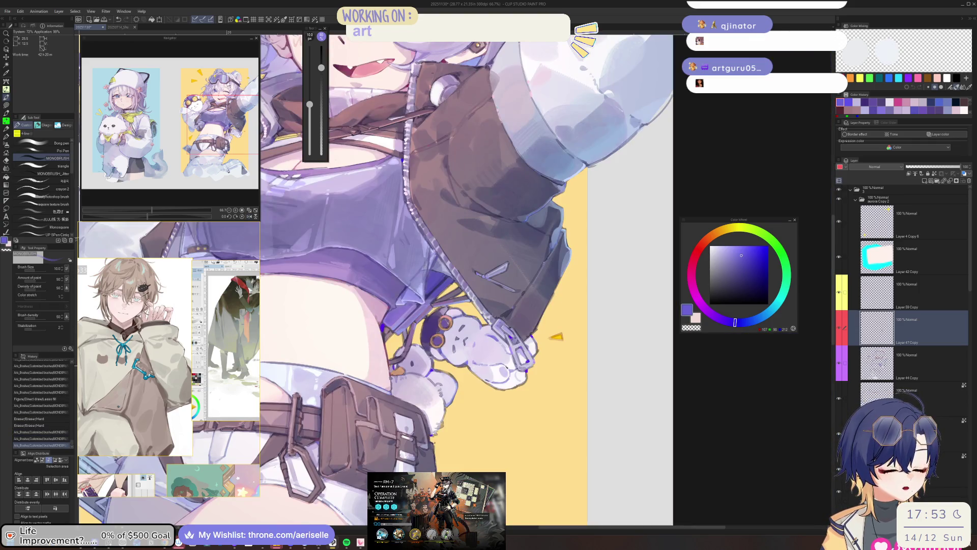
drag(506, 313, 510, 319)
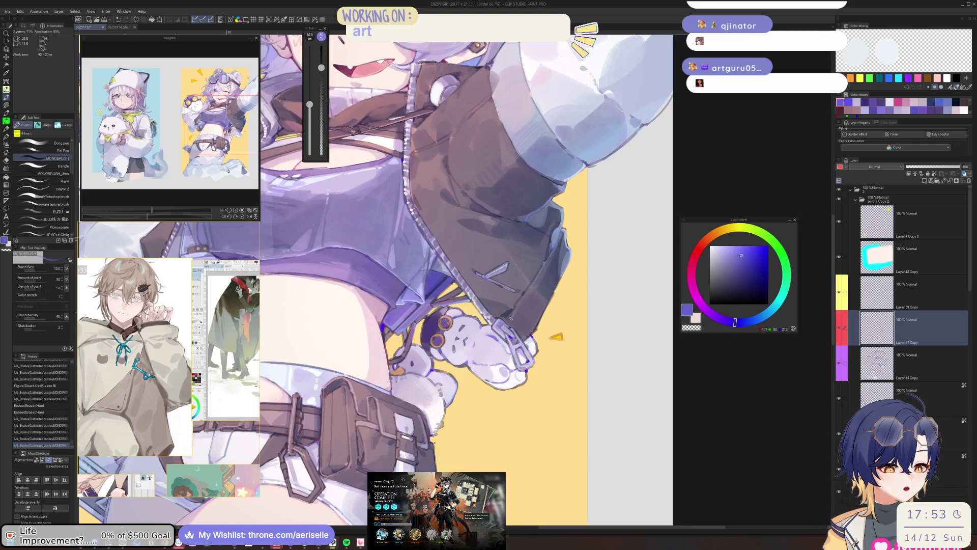
alt+click(511, 318)
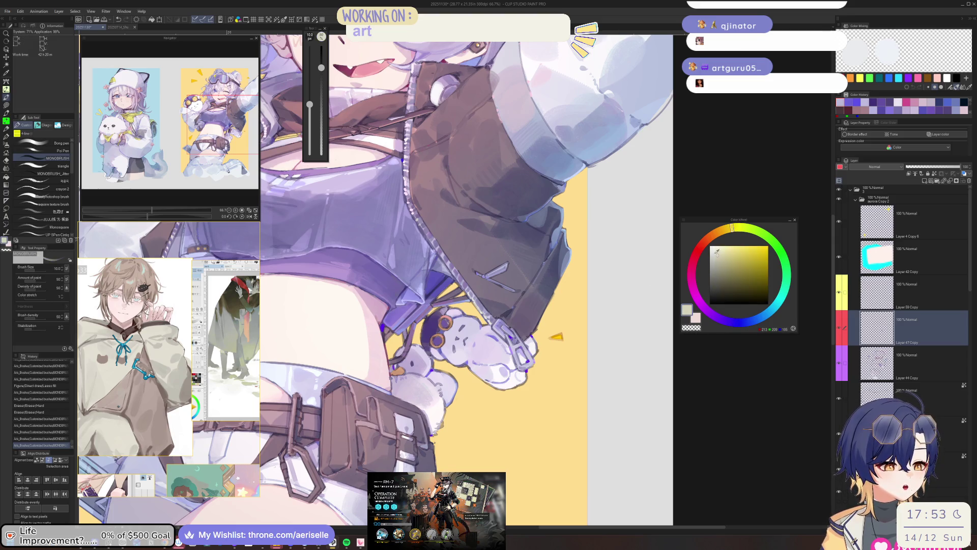
click(772, 309)
scroll(516, 358, up, 2)
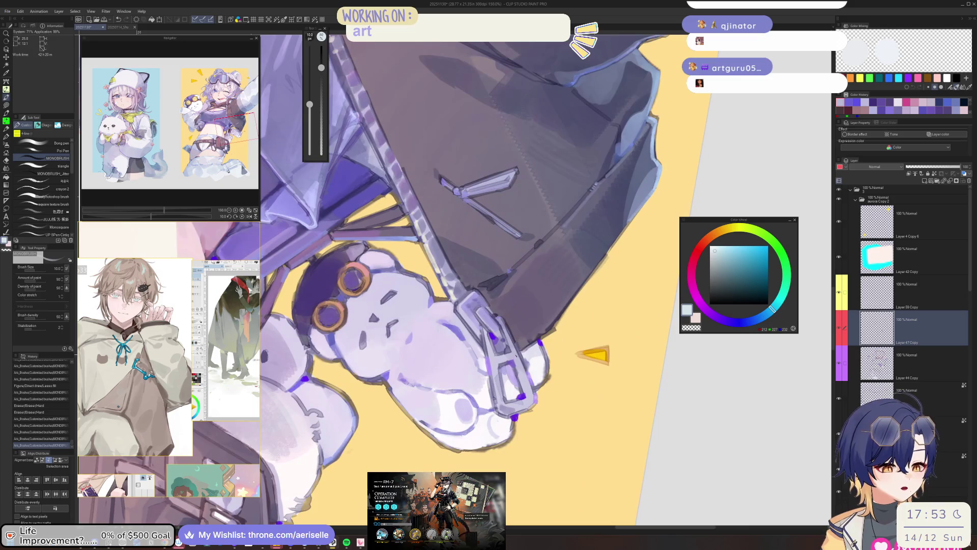
drag(514, 356, 525, 393)
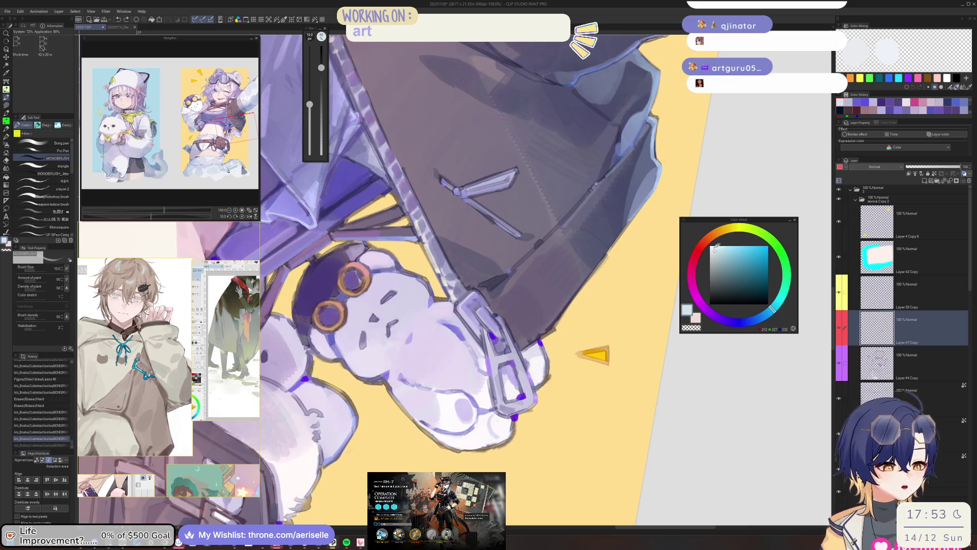
click(322, 45)
drag(524, 375, 531, 408)
Step: Shrink the brush and paint small detail strokes on the zipper
key(bracketleft)
drag(509, 331, 521, 366)
scroll(522, 366, down, 3)
scroll(506, 335, up, 3)
key(bracketright)
key(bracketleft)
key(bracketleft)
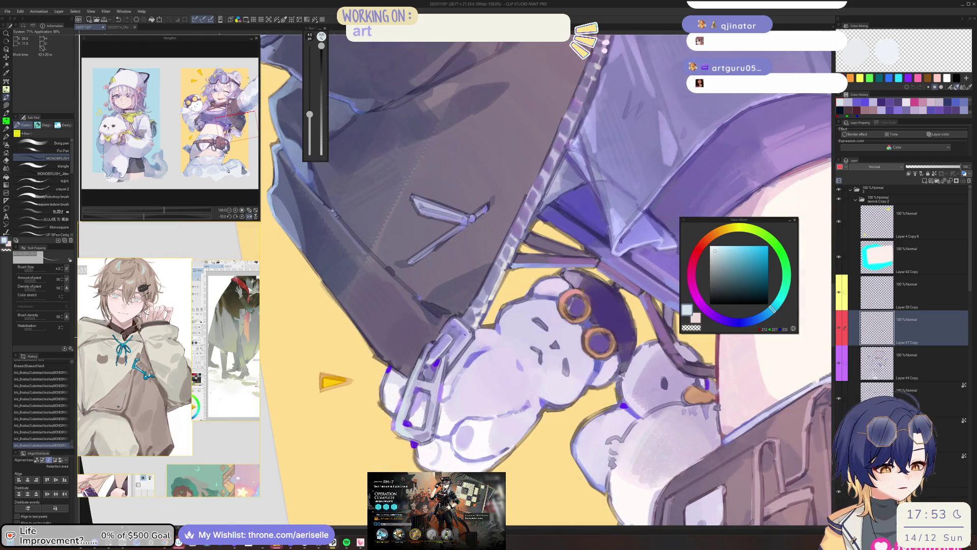
scroll(503, 391, down, 3)
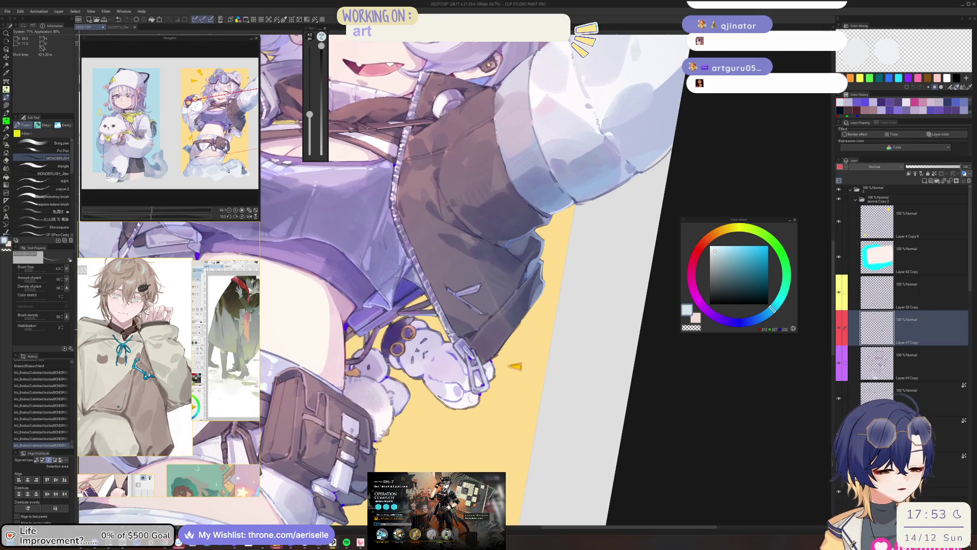
scroll(451, 333, up, 3)
Step: Rotate and zoom the view around the zipper, then recentre on the figure
key(minus)
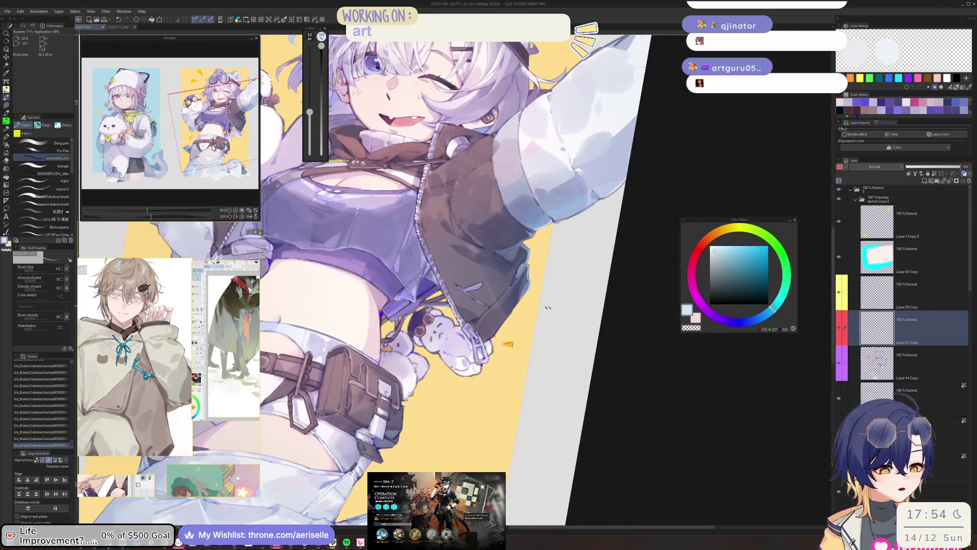
key(bracketright)
key(bracketright)
key(bracketleft)
key(bracketleft)
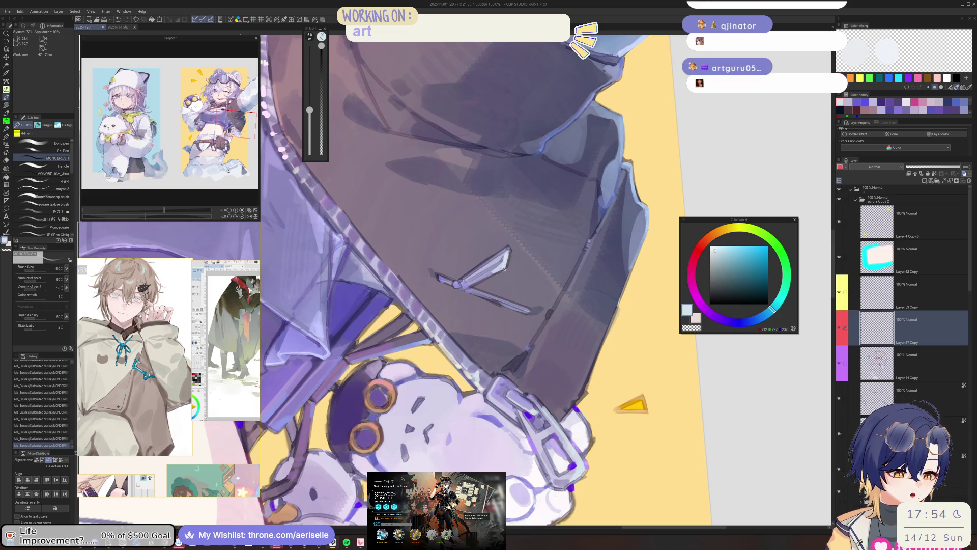
key(minus)
key(minus)
key(minus)
key(plus)
key(plus)
key(plus)
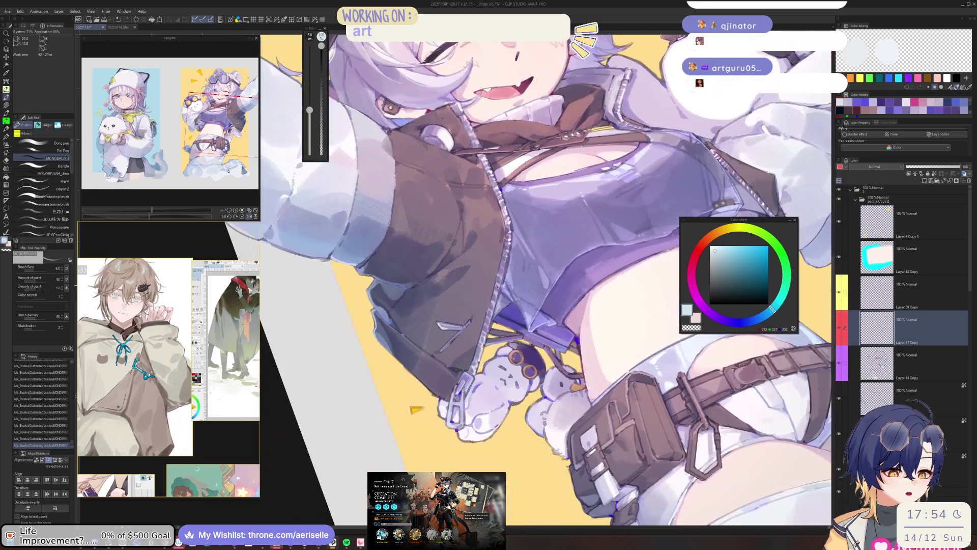
key(bracketleft)
key(bracketleft)
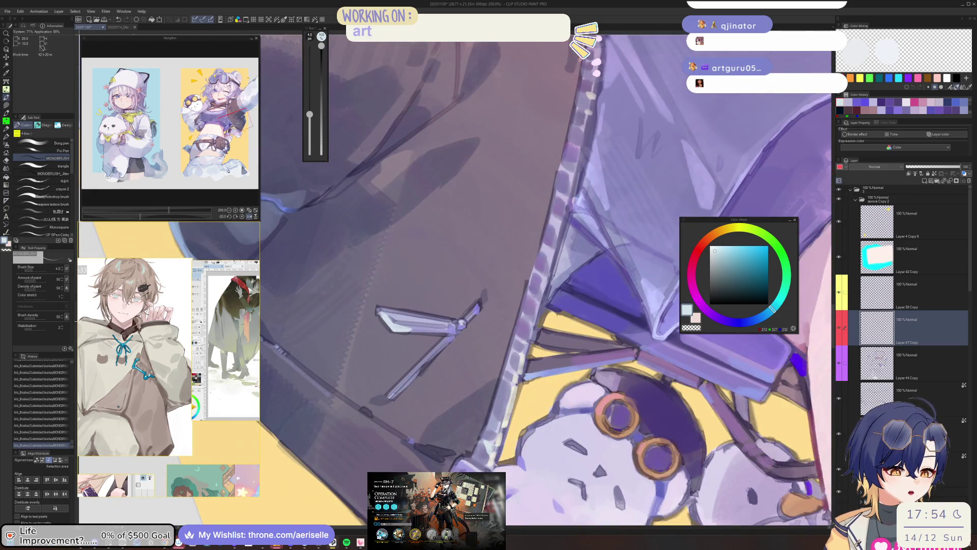
key(minus)
key(minus)
key(minus)
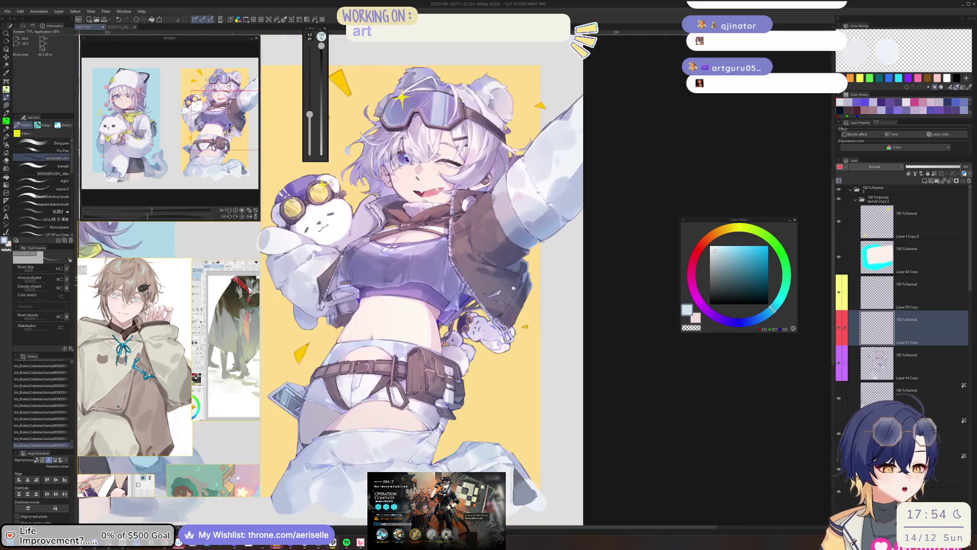
drag(513, 288, 563, 270)
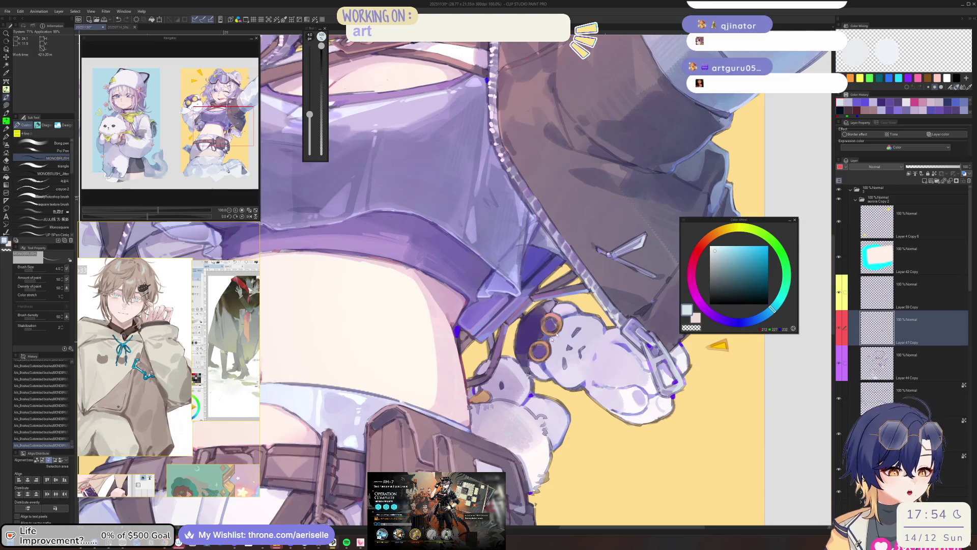
Step: Pick a light blue and dab it beside the teddy bear's goggle ring with a tiny brush
scroll(524, 306, up, 2)
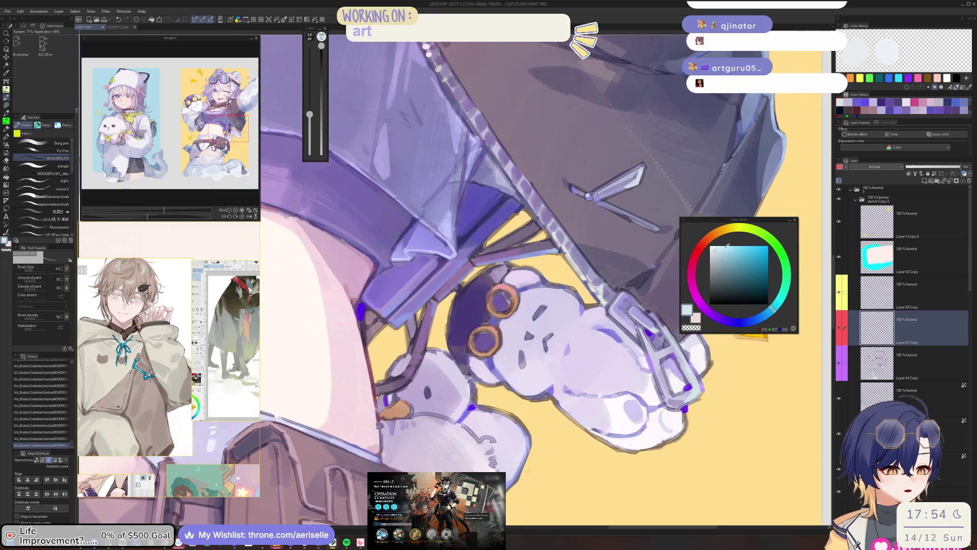
scroll(499, 300, up, 1)
alt+click(499, 300)
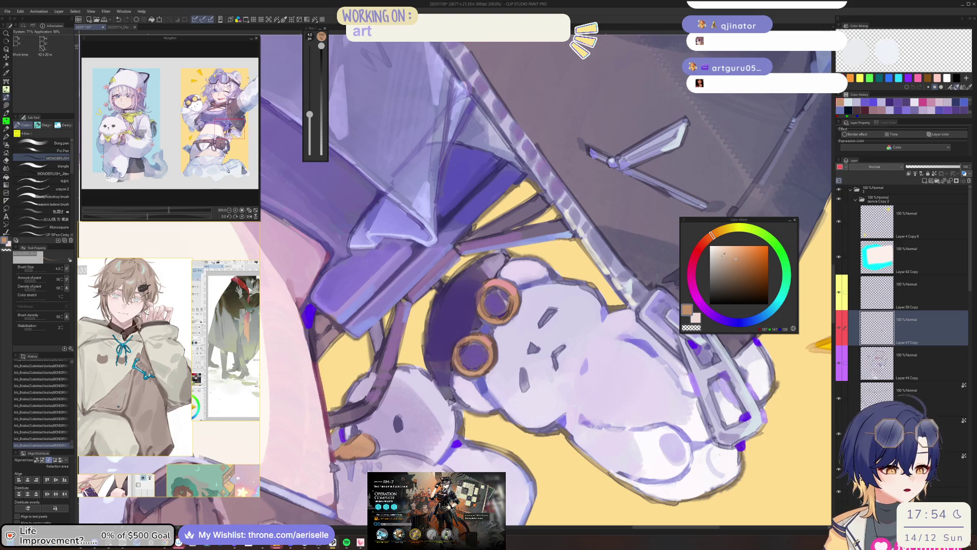
click(777, 304)
key(bracketleft)
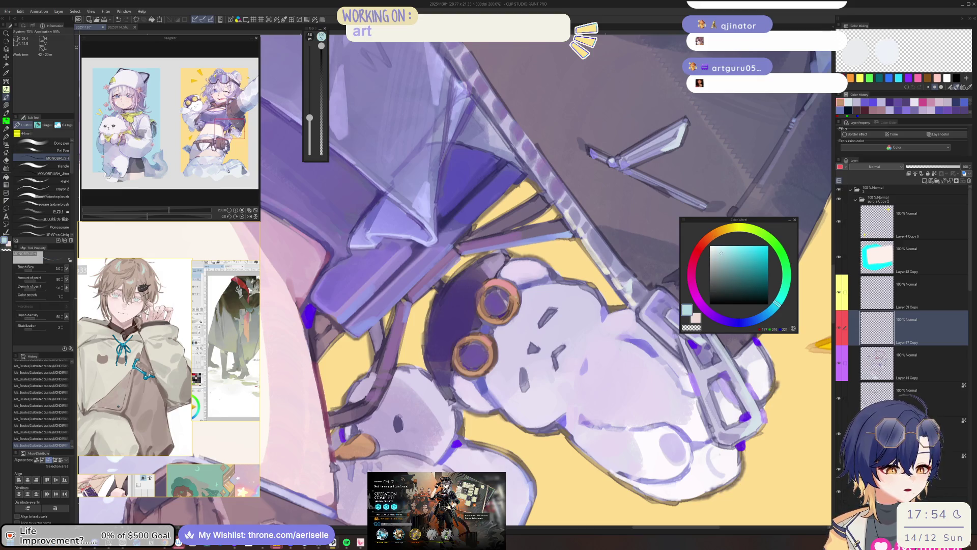
click(518, 299)
key(ctrl+z)
key(bracketright)
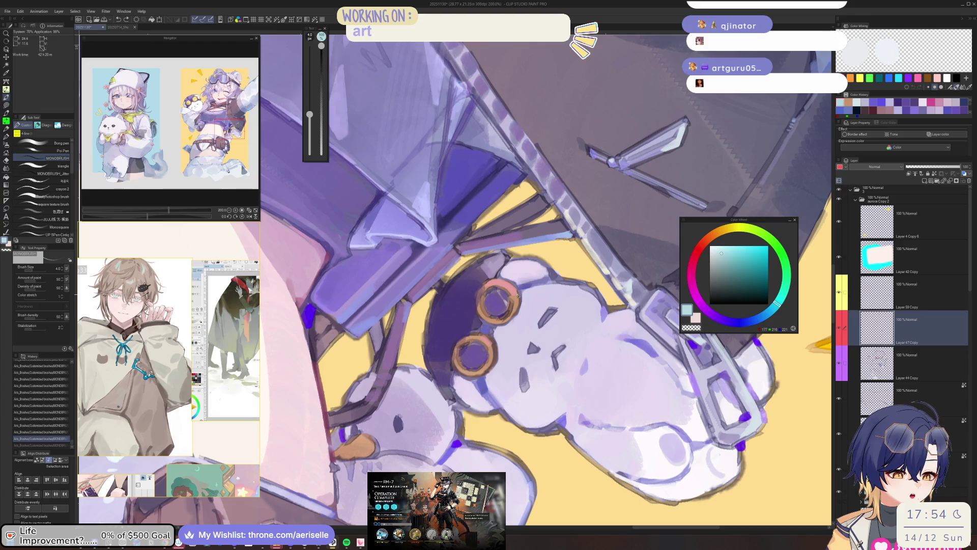
key(bracketleft)
click(517, 306)
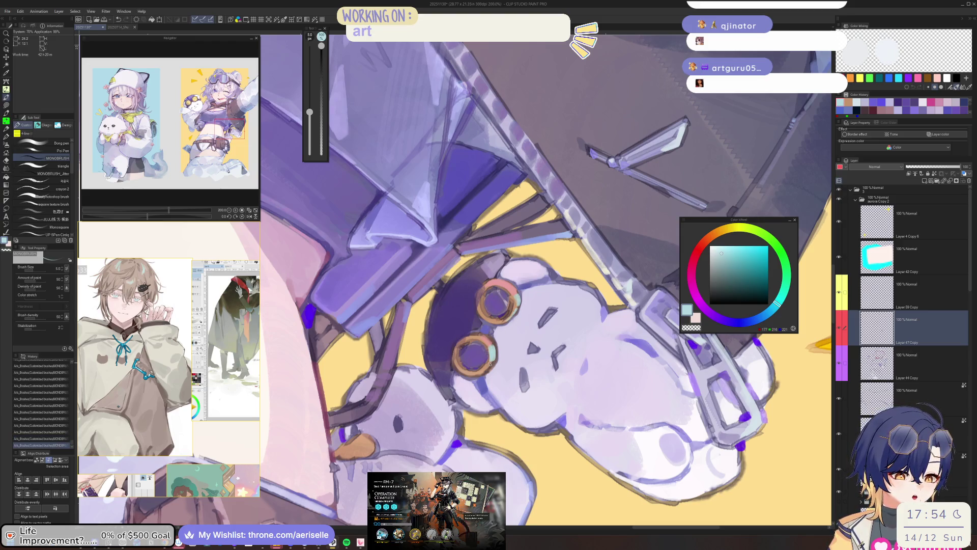
scroll(576, 392, down, 5)
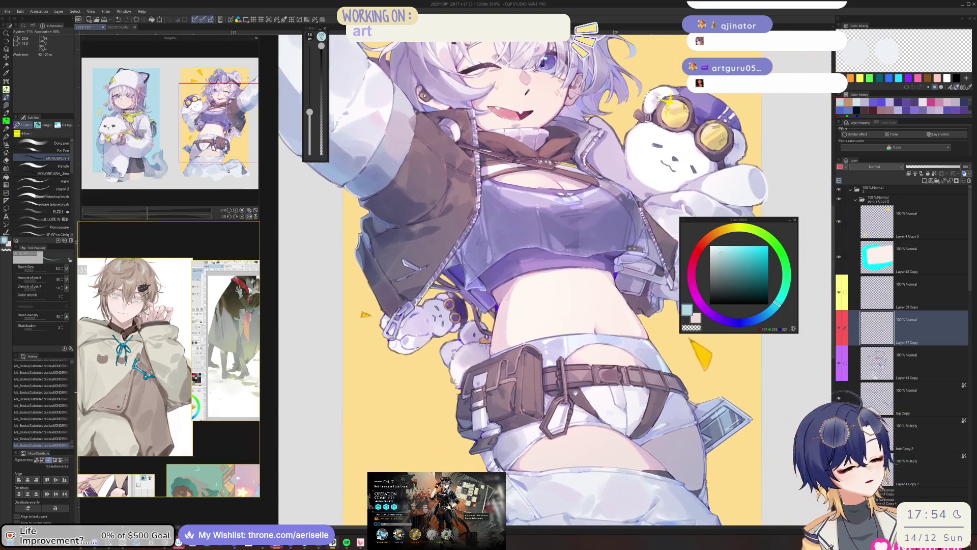
Step: Sample the bear's near-white pink, reset the canvas view, and switch to the Arknights window
scroll(575, 393, up, 4)
alt+click(390, 364)
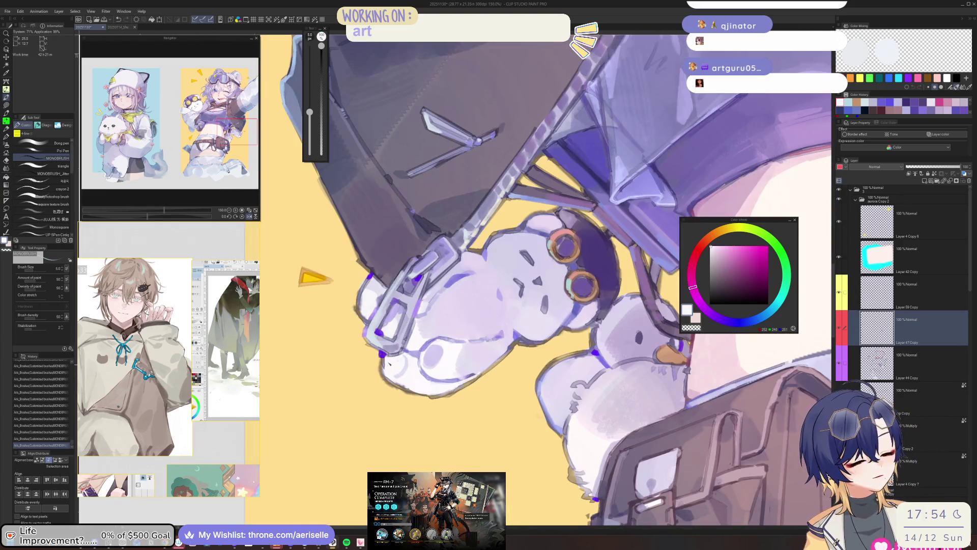
key(minus)
key(minus)
key(minus)
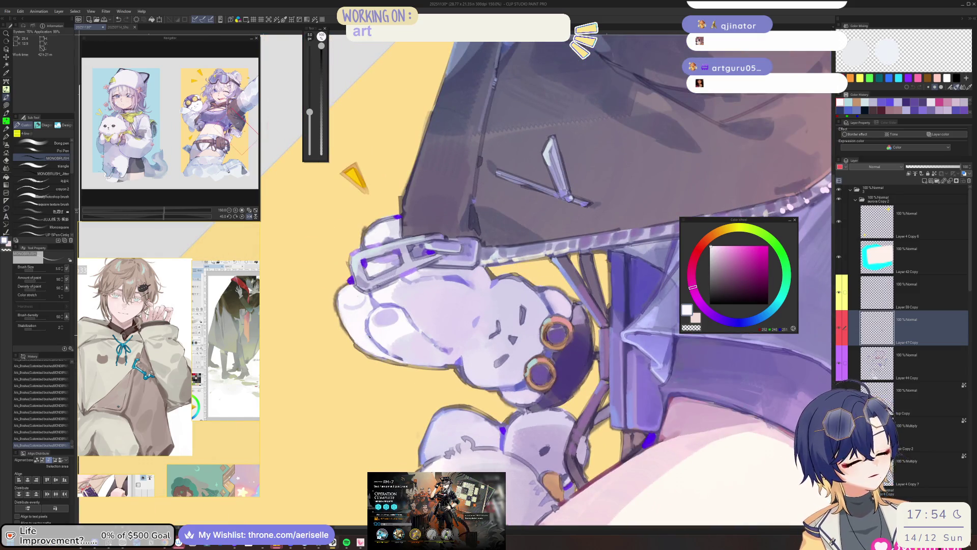
key(ctrl+0)
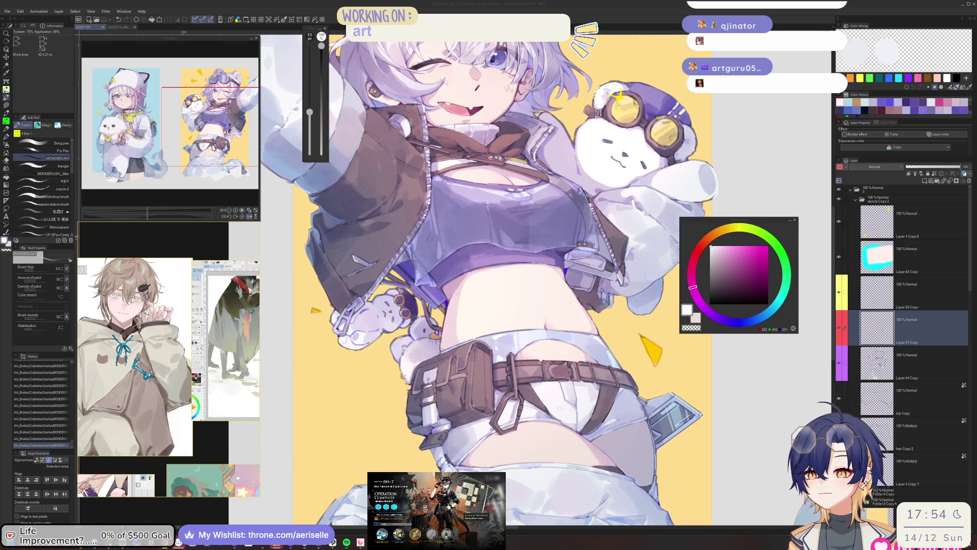
key(alt+Tab)
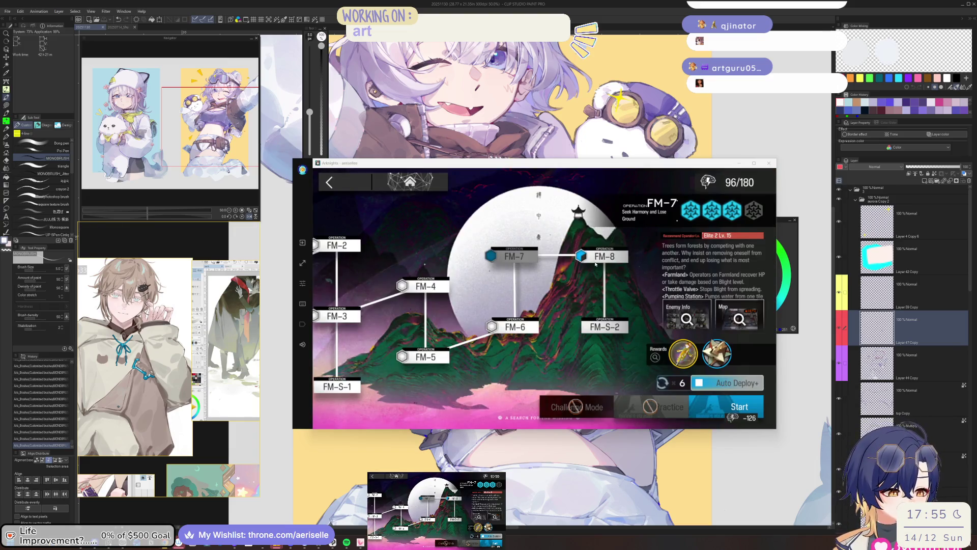
Step: Select operation FM-8 and proceed to squad selection
click(595, 260)
click(747, 323)
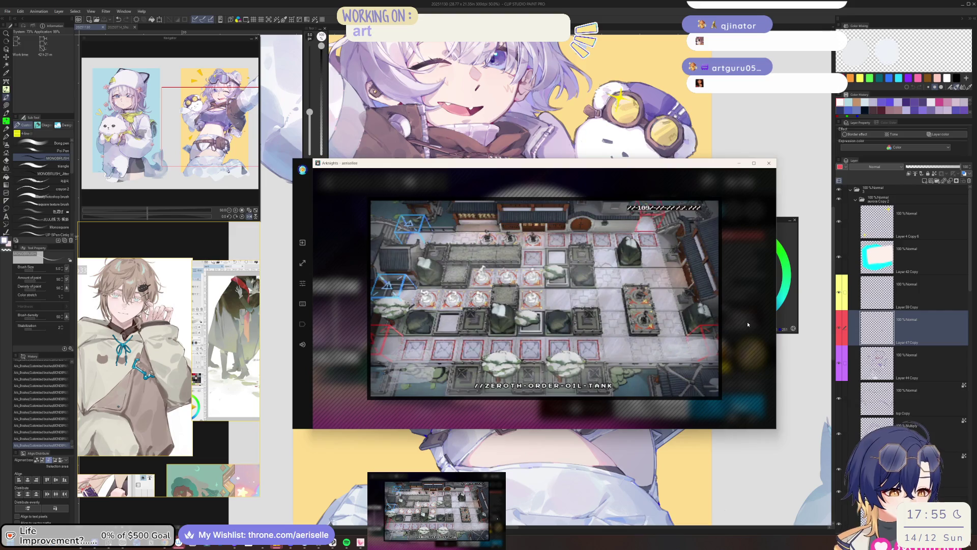
click(748, 324)
click(734, 406)
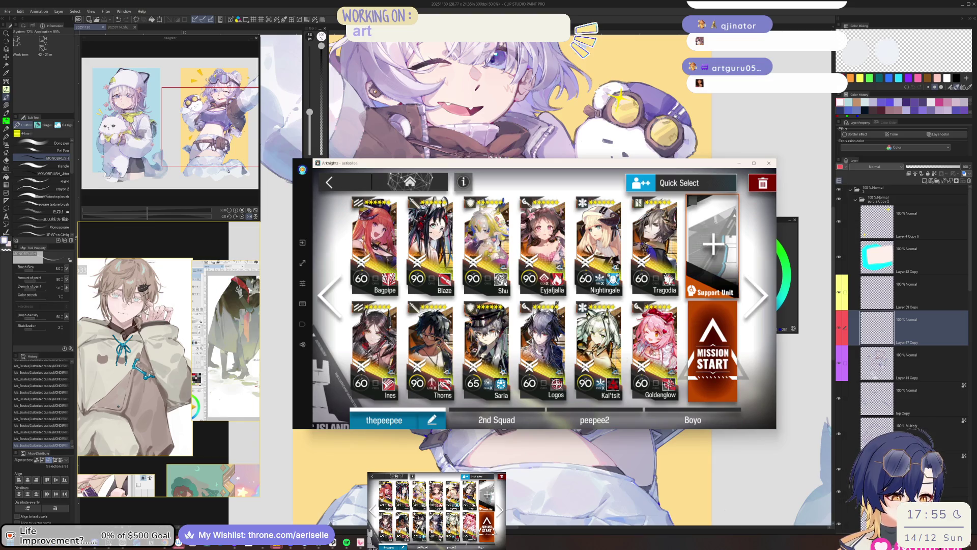
Step: Replace Eyjafjalla with the Caster Shining in the squad
click(655, 347)
key(Escape)
click(540, 243)
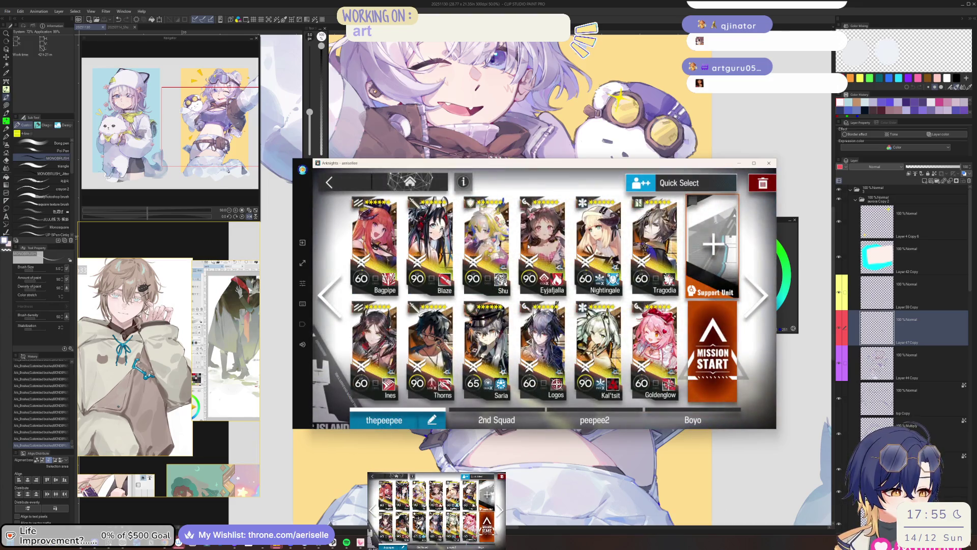
click(473, 239)
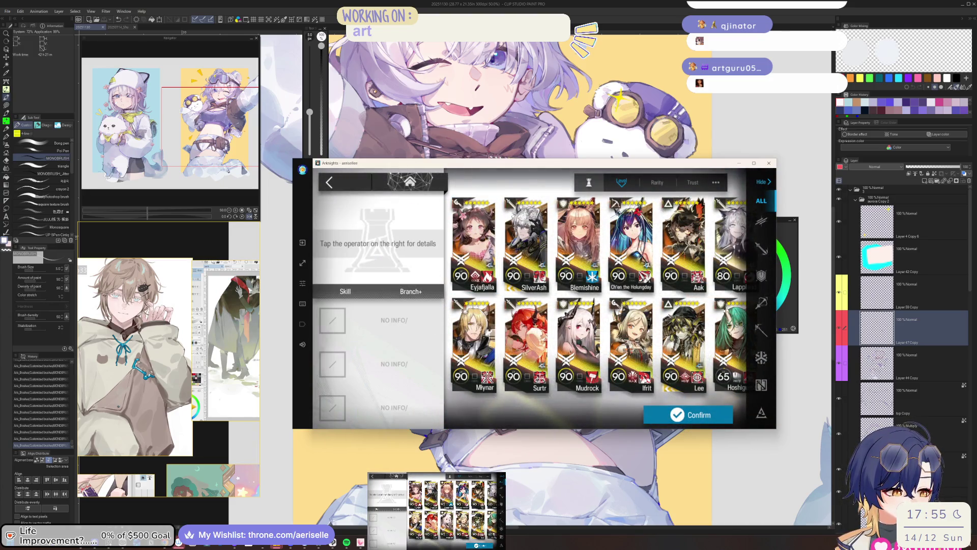
click(762, 357)
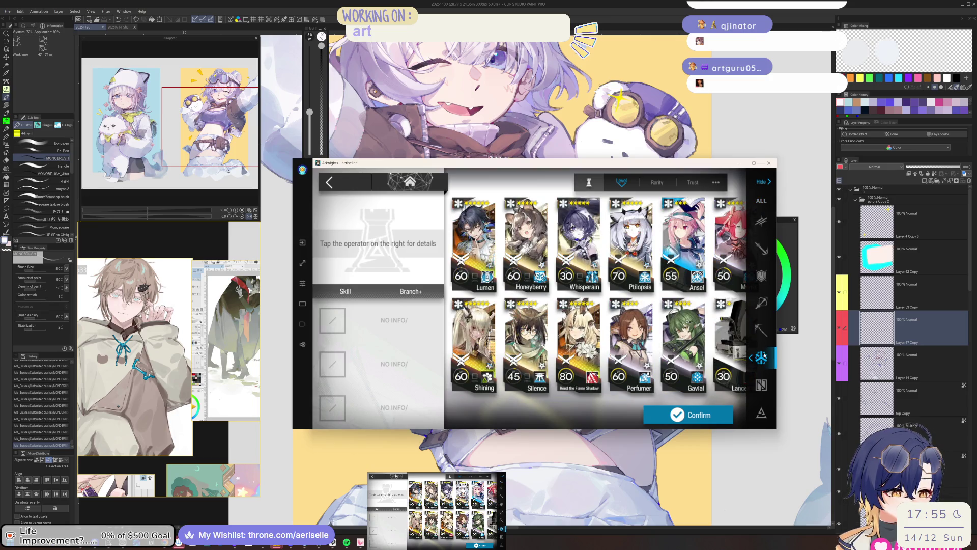
click(480, 357)
click(667, 416)
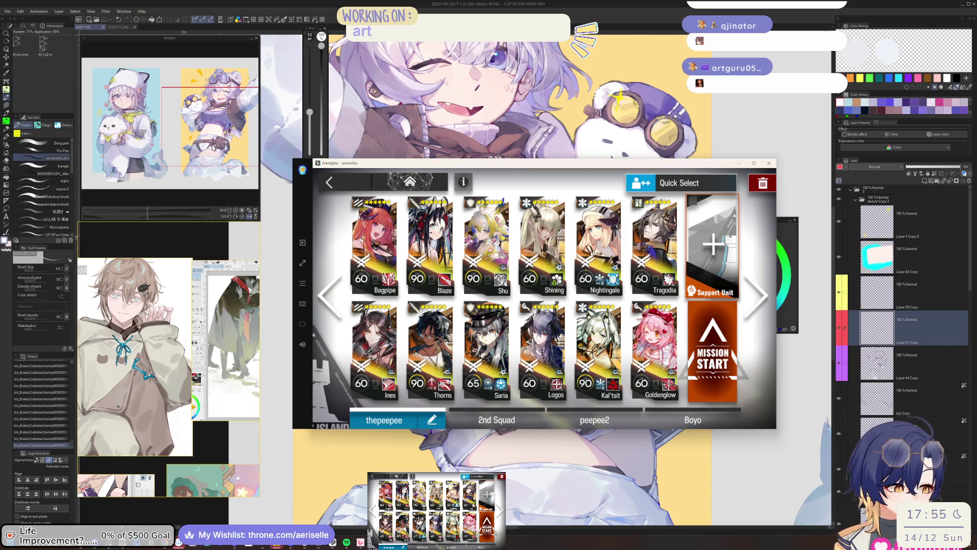
Step: Replace Logos with Surtr and start the mission
click(551, 351)
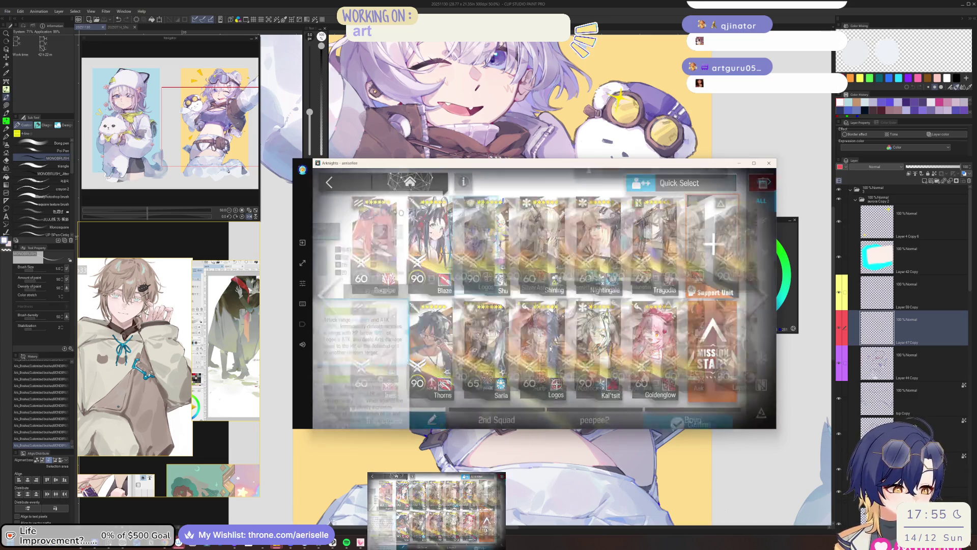
click(516, 338)
click(685, 414)
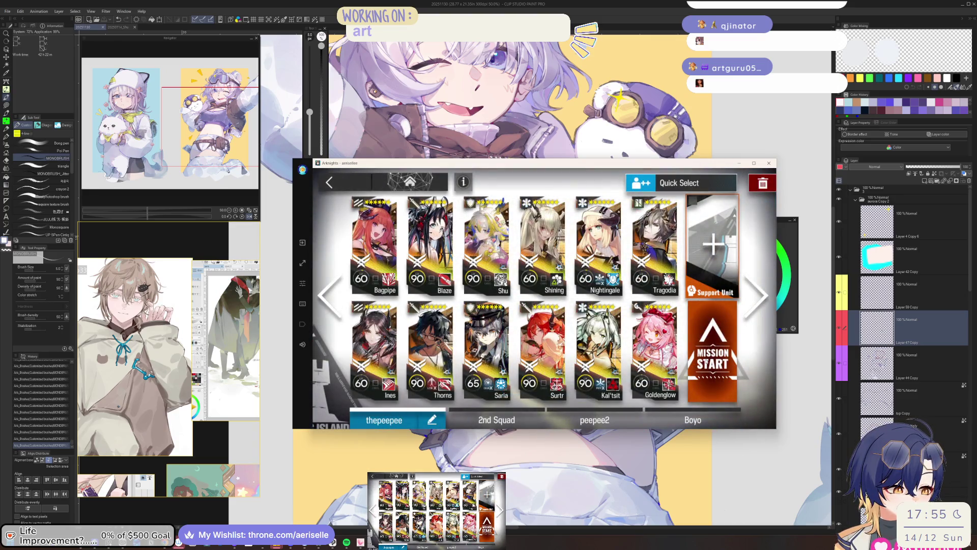
click(609, 358)
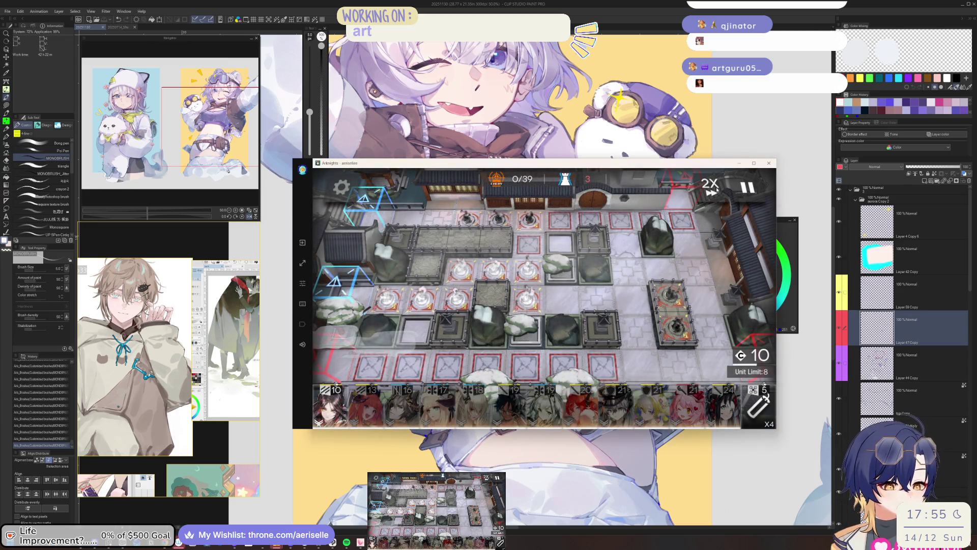
Step: Deploy Ines and fire her skill, then place Shu near the map centre and Nightingale
mouse_move(353, 420)
mouse_down()
mouse_move(507, 288)
mouse_move(441, 366)
mouse_up()
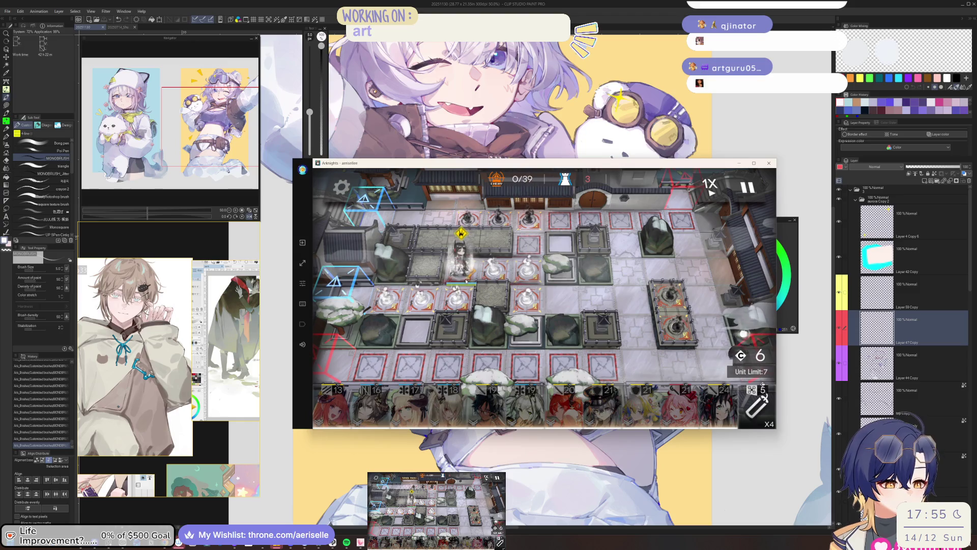
click(461, 260)
click(560, 313)
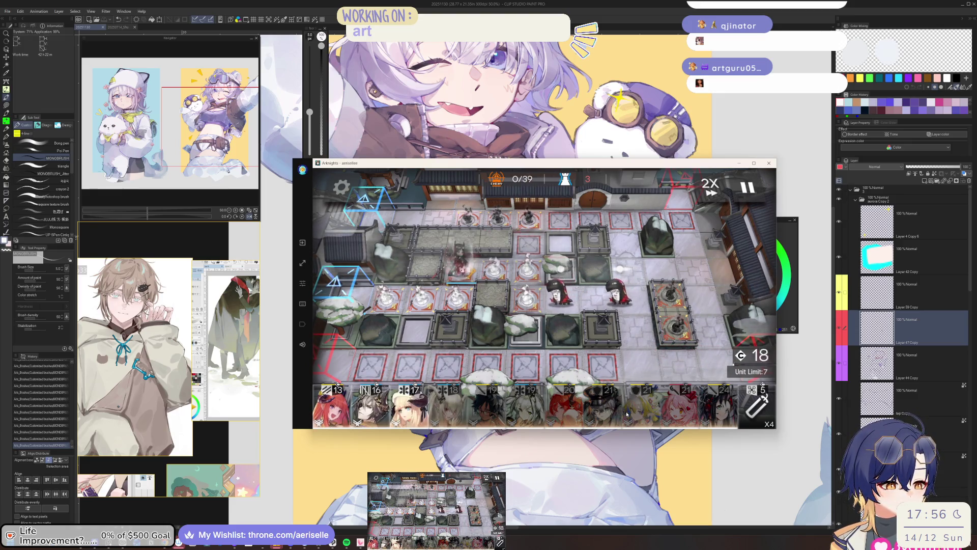
mouse_move(637, 410)
mouse_down()
mouse_move(526, 279)
mouse_move(491, 270)
mouse_up()
drag(491, 270, 560, 270)
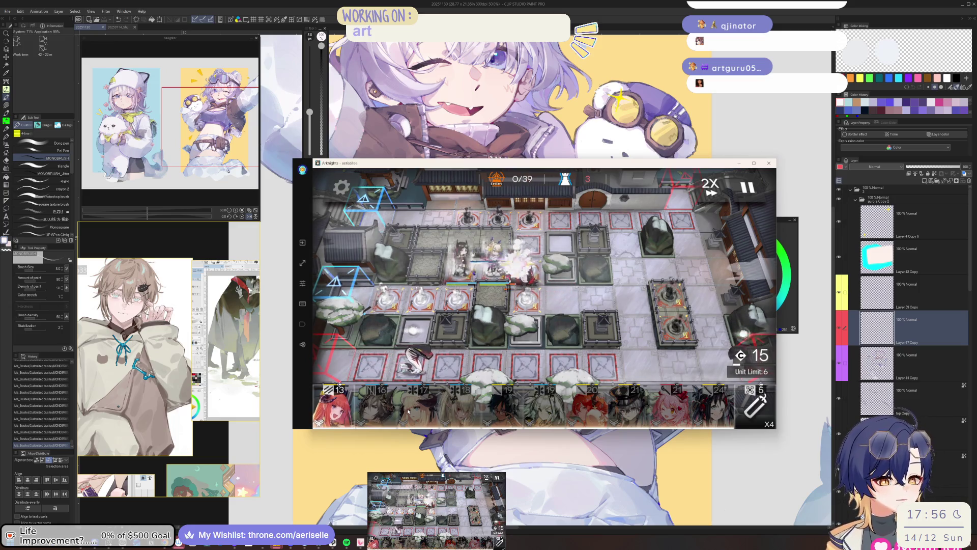
mouse_move(418, 414)
mouse_down()
mouse_move(435, 361)
mouse_move(492, 266)
mouse_move(478, 237)
mouse_move(648, 267)
mouse_up()
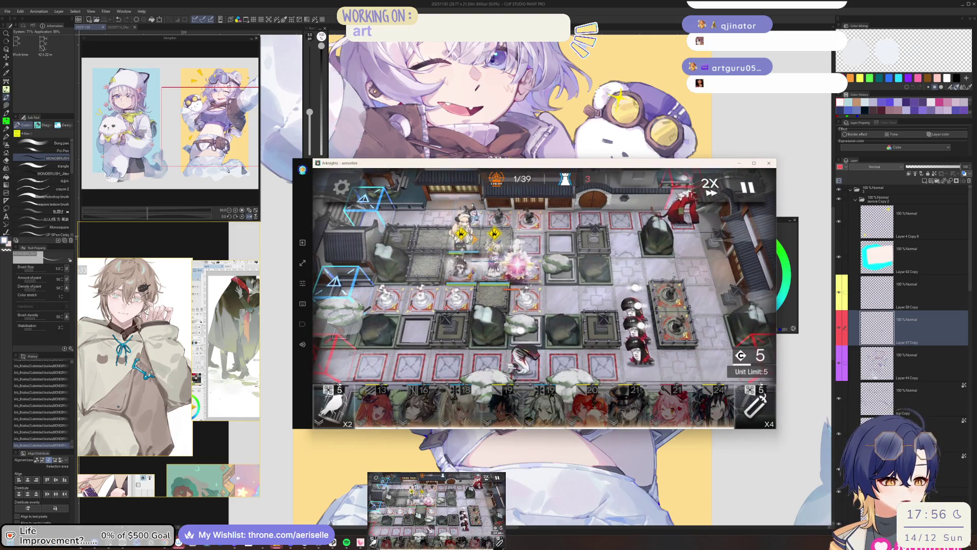
Step: Fire Ines's skill again, deploy the 24-cost and white-haired operators, and trigger the green skill
click(531, 289)
click(530, 289)
click(570, 244)
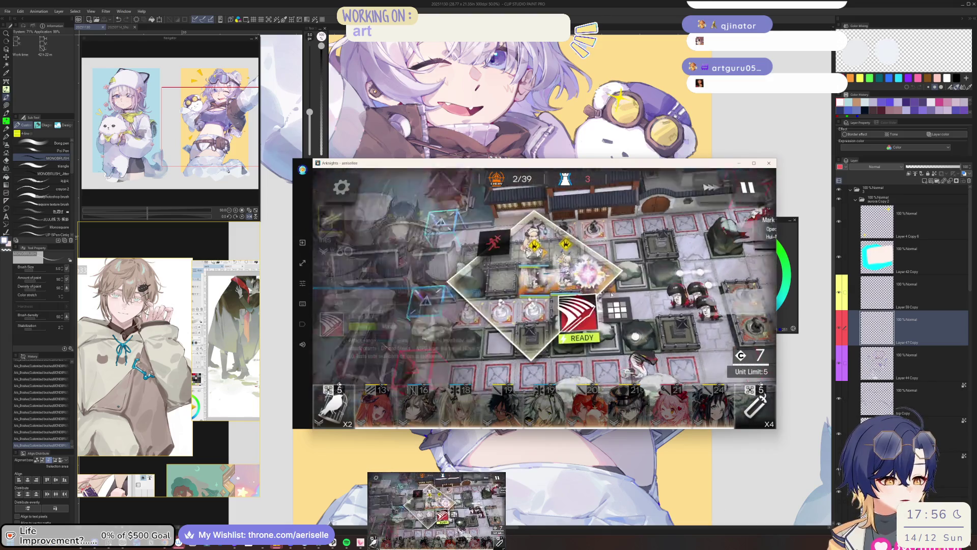
click(622, 322)
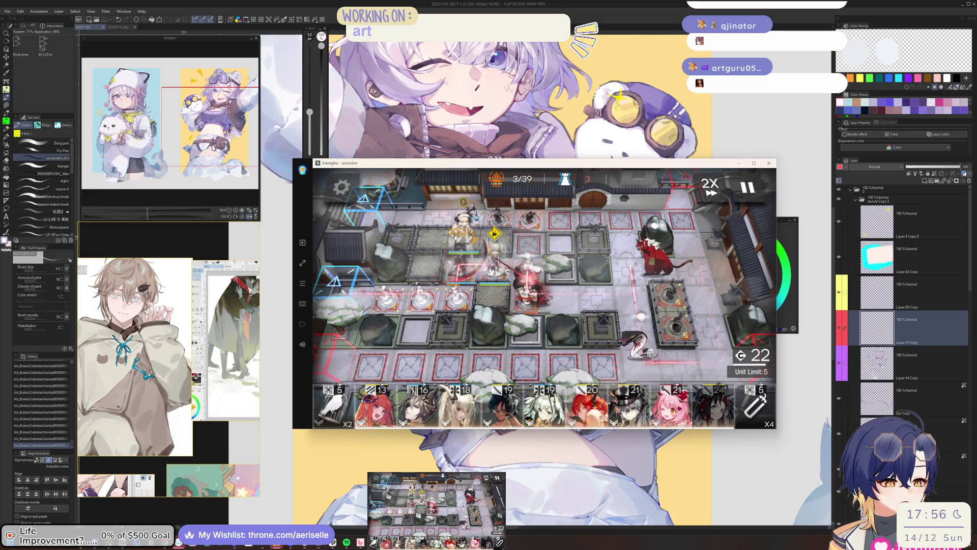
mouse_move(713, 407)
mouse_down()
mouse_move(469, 219)
mouse_move(511, 287)
mouse_up()
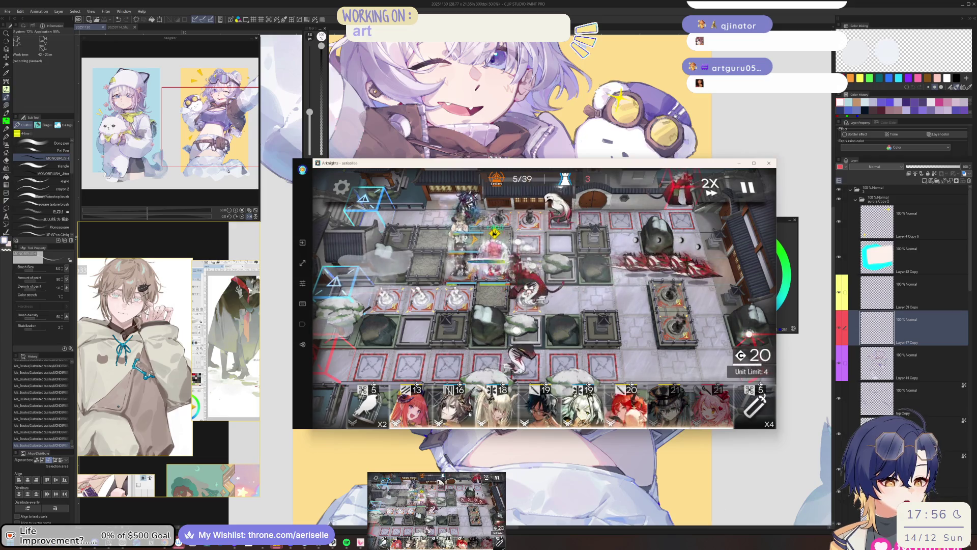
mouse_move(582, 402)
mouse_down()
mouse_move(429, 231)
mouse_move(494, 260)
mouse_up()
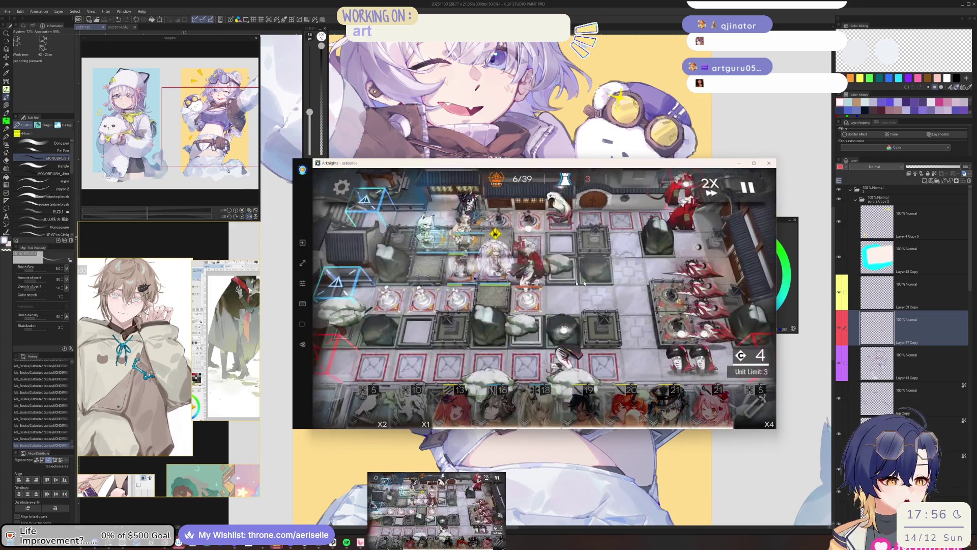
click(500, 271)
click(590, 313)
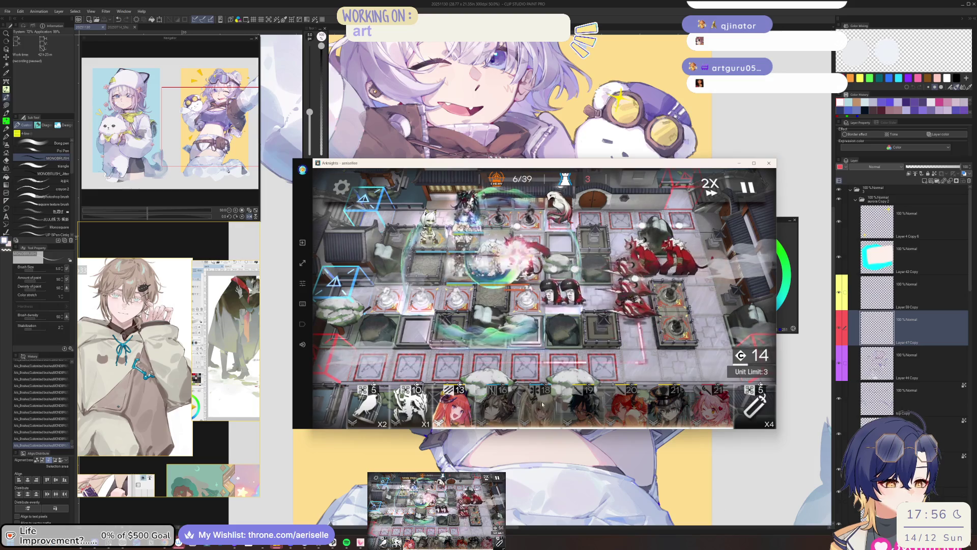
Step: Deploy Mon3tr and Tragodia onto the field and use Ines's skill
click(410, 405)
mouse_move(410, 405)
mouse_down()
mouse_move(576, 214)
mouse_move(636, 214)
mouse_up()
click(593, 294)
click(593, 293)
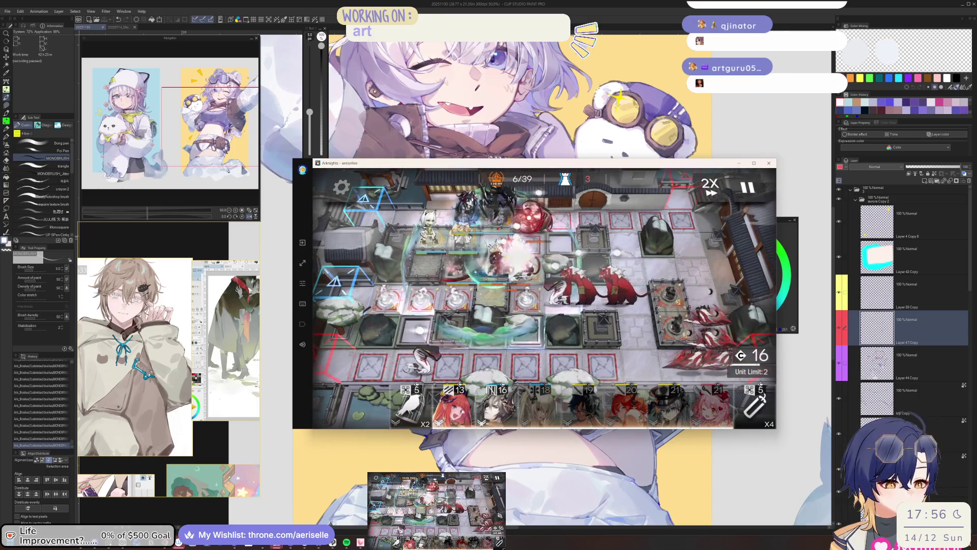
click(496, 404)
mouse_move(528, 259)
mouse_down()
mouse_move(503, 275)
mouse_move(653, 285)
mouse_up()
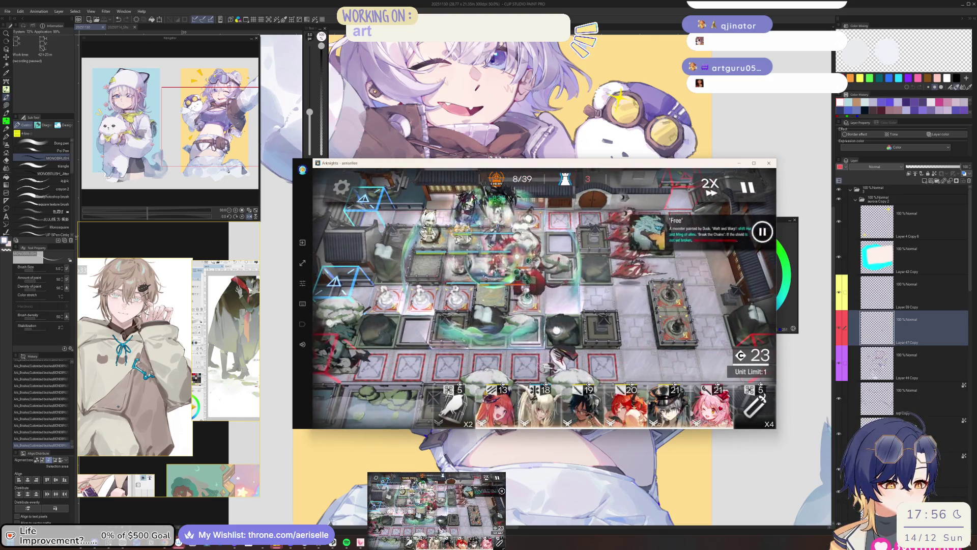
click(453, 259)
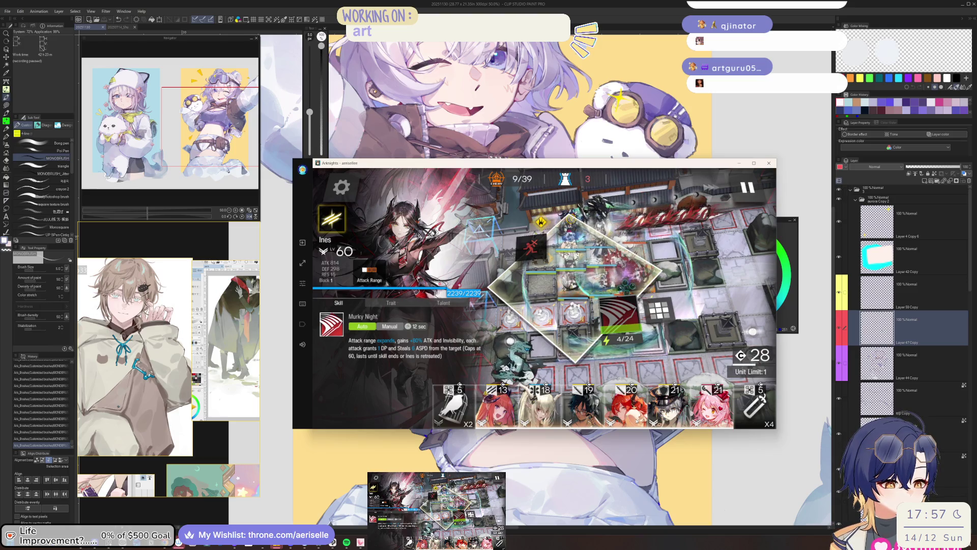
click(586, 404)
Step: Deploy the 19-cost operator, check a unit's details, and bring up the abandon-operation prompt
drag(585, 404, 670, 262)
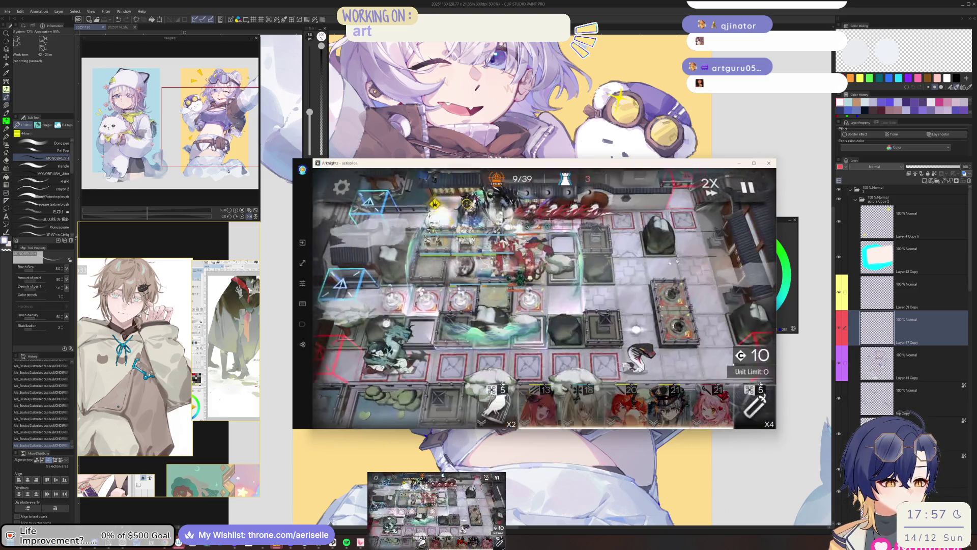
click(440, 233)
click(603, 314)
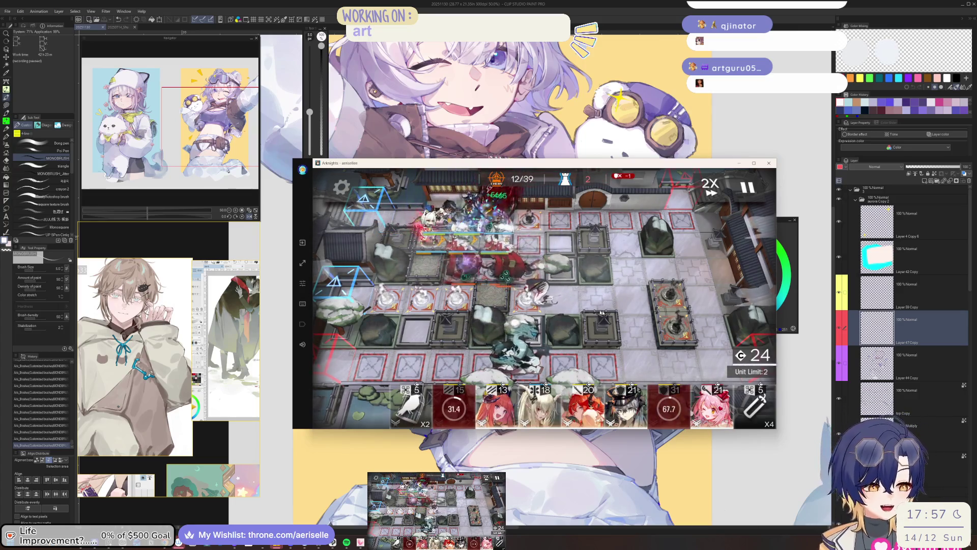
key(Escape)
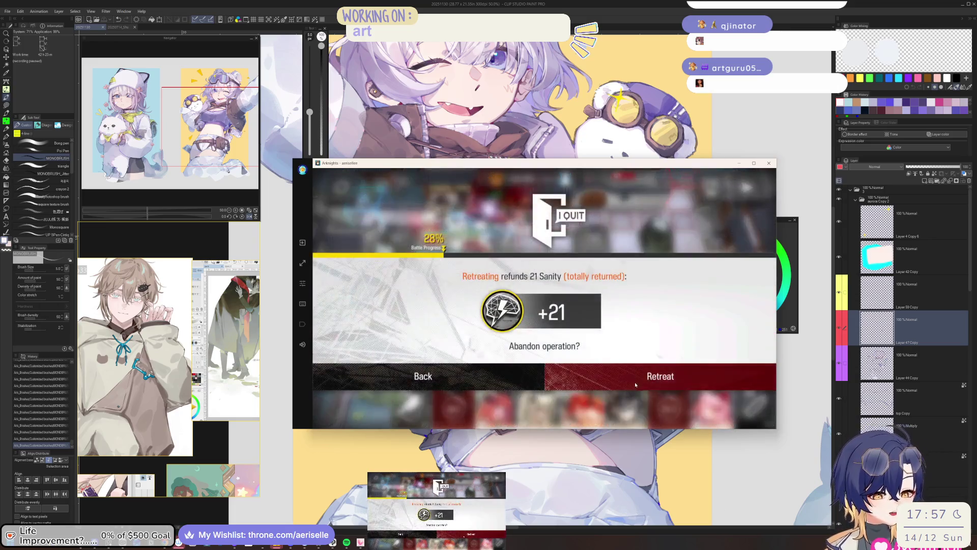
Step: Retreat with the 21 Sanity refund and relaunch FM-8 with the same squad
click(636, 385)
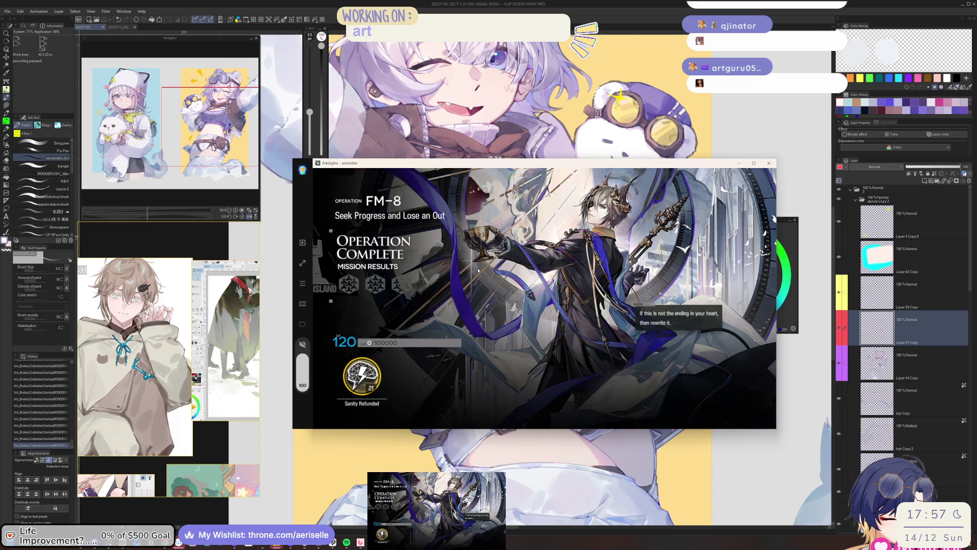
click(505, 272)
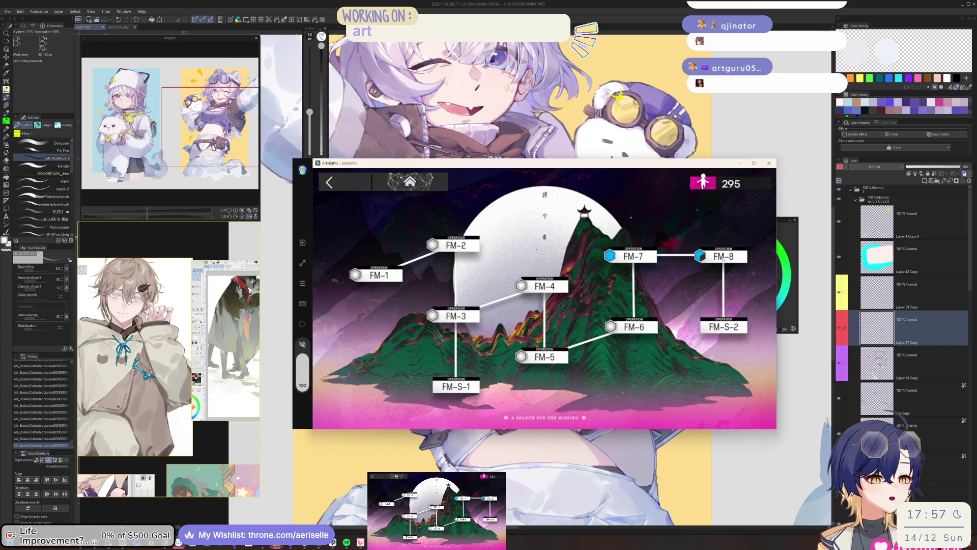
click(723, 258)
click(723, 406)
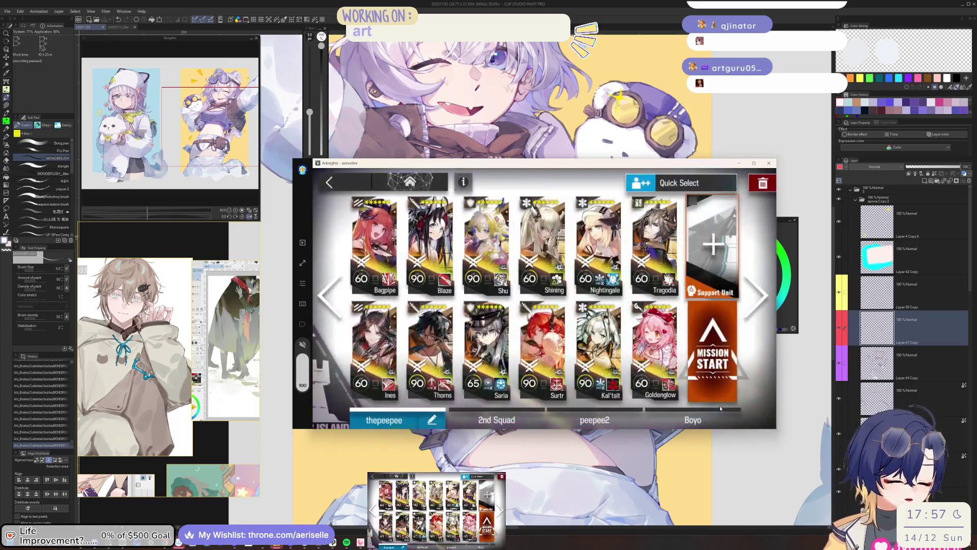
click(884, 329)
scroll(436, 311, up, 5)
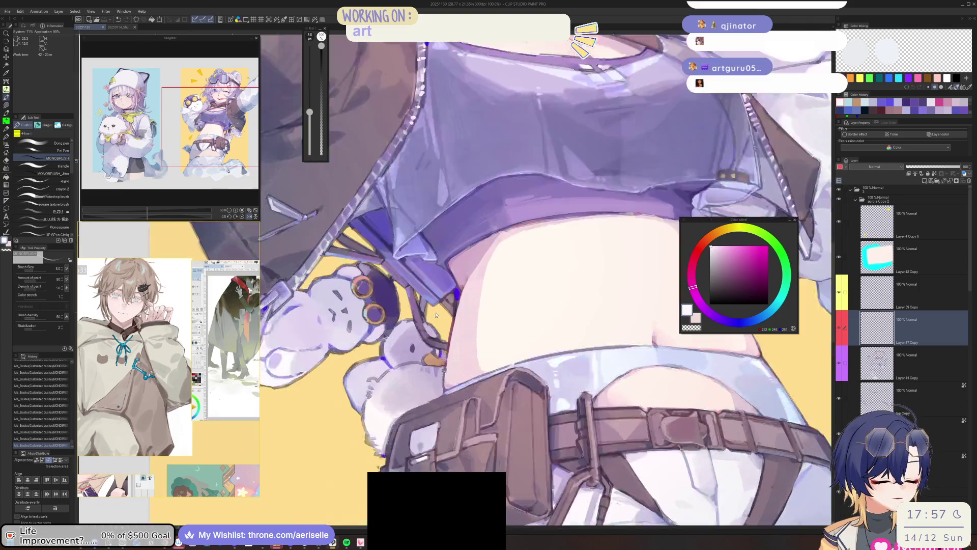
Step: Pick dark navy-purple, set the brush back to 5.0, and dab a mark near the bird's eye
alt+click(441, 375)
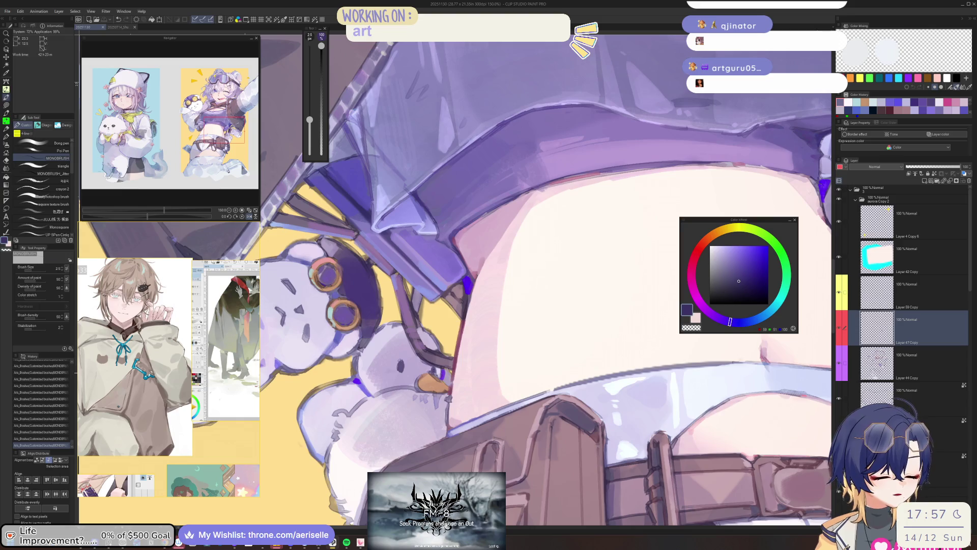
key(bracketright)
click(402, 367)
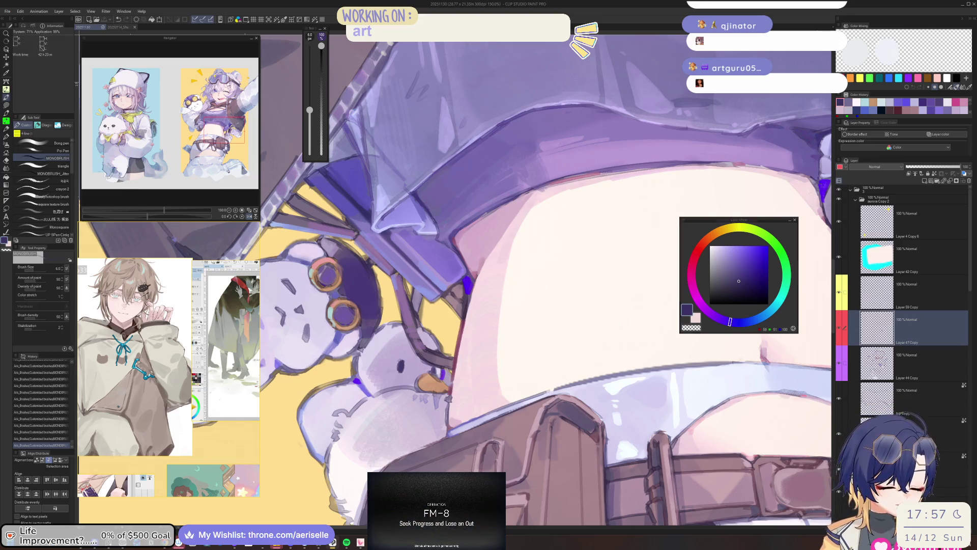
key(alt+Tab)
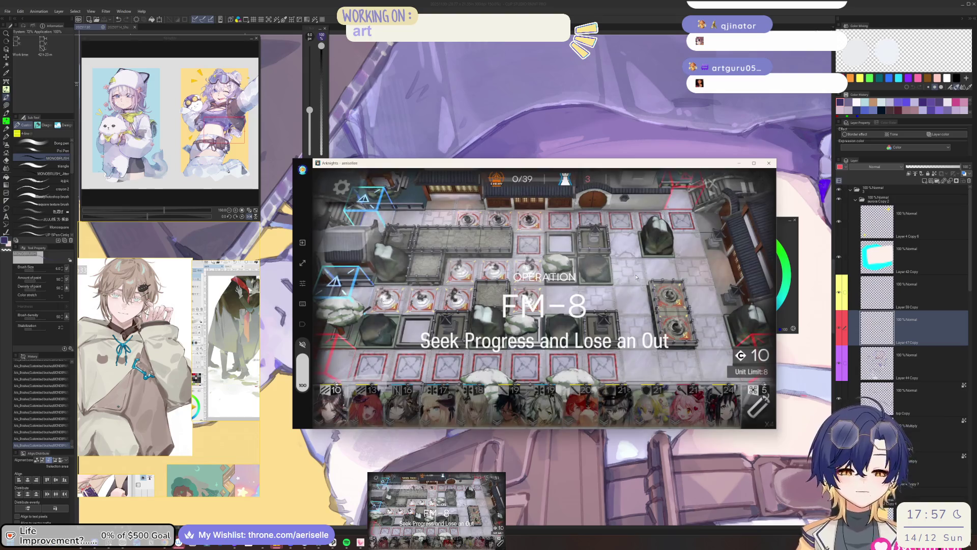
Step: Deploy Ines and fire her skill, then place the 21-cost operator and Blaze
mouse_move(333, 402)
mouse_down()
mouse_move(498, 281)
mouse_move(480, 262)
mouse_move(422, 265)
mouse_up()
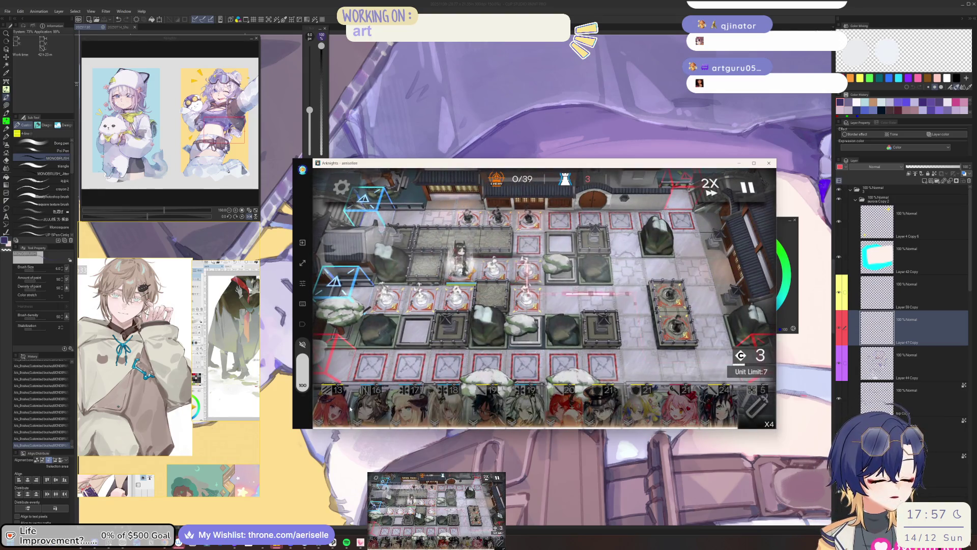
click(461, 267)
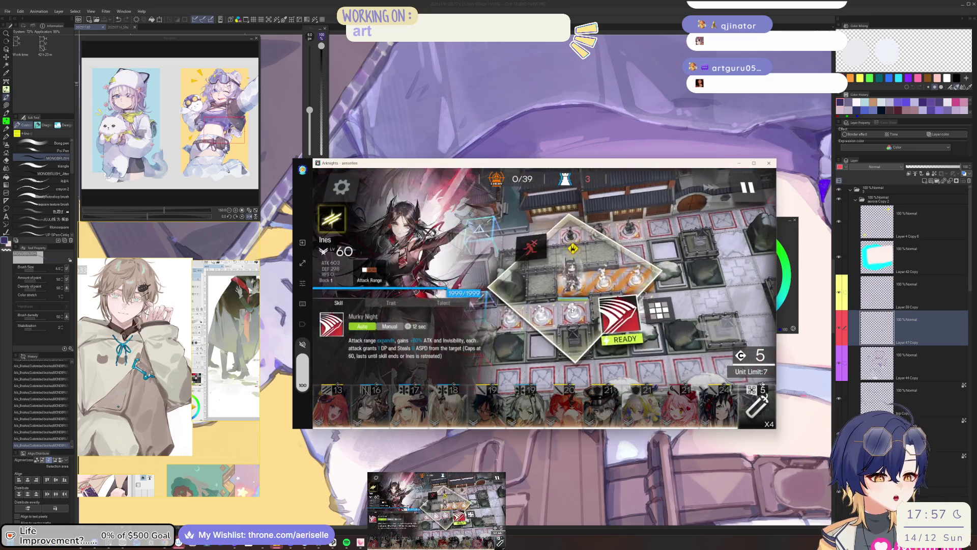
click(572, 310)
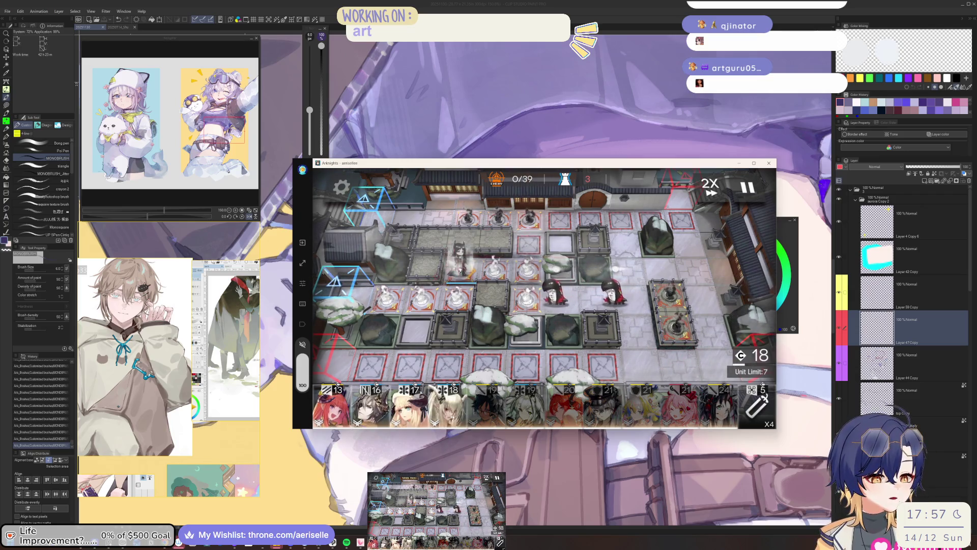
mouse_move(639, 414)
mouse_down()
mouse_move(491, 259)
mouse_move(716, 275)
mouse_up()
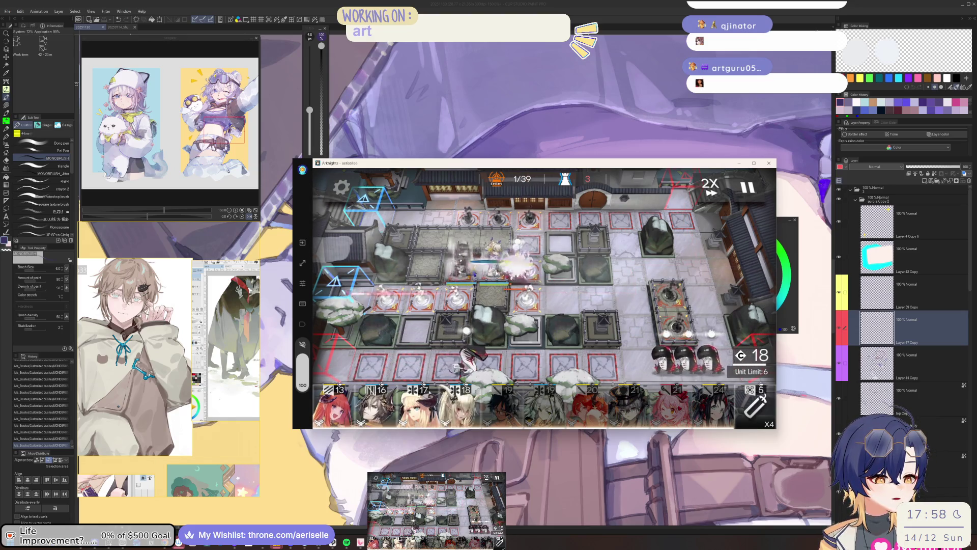
click(696, 414)
mouse_move(585, 356)
mouse_down()
mouse_move(498, 239)
mouse_move(555, 239)
mouse_up()
Step: Fire Ines's skill and Shu's Samsara, then deploy Kal'tsit and Mon3tr
click(588, 289)
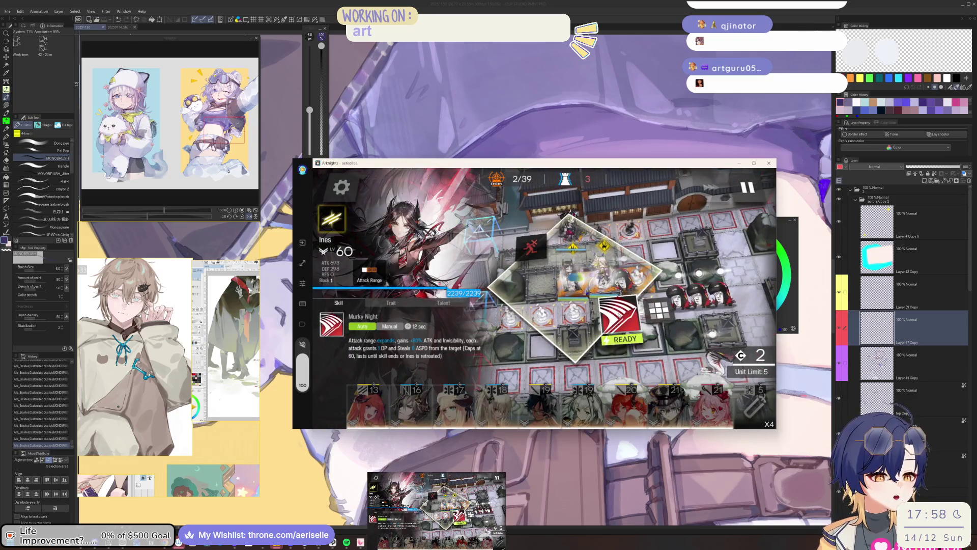
click(618, 316)
click(573, 270)
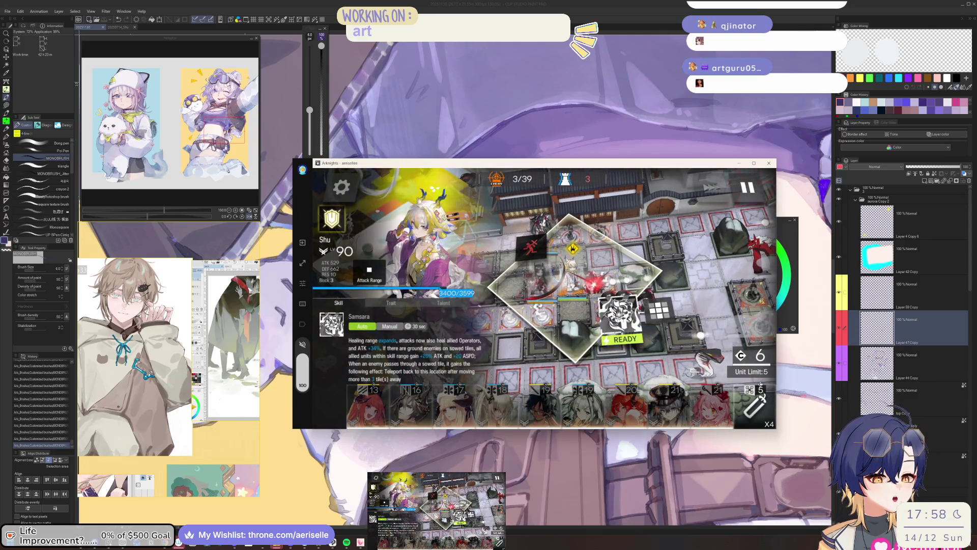
click(615, 315)
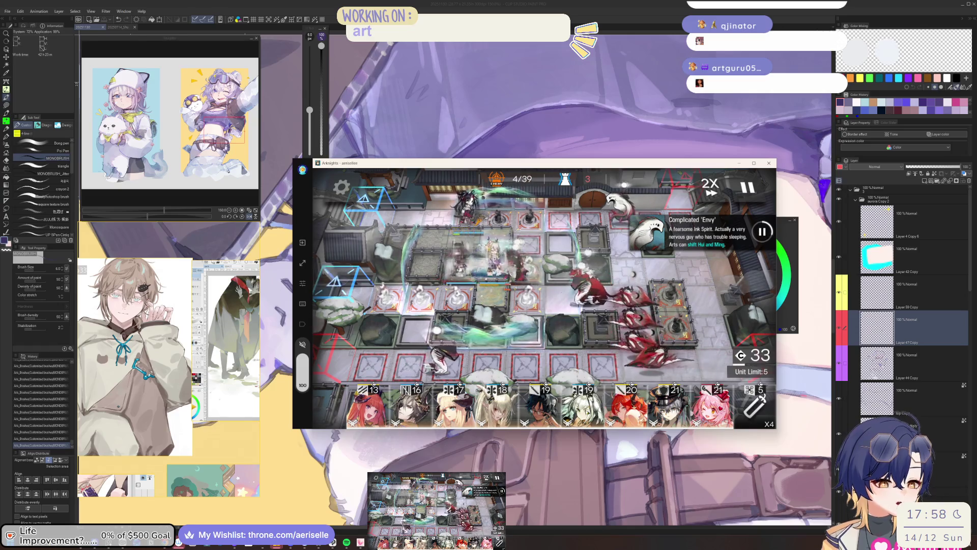
click(583, 404)
mouse_move(583, 405)
mouse_down()
mouse_move(476, 257)
mouse_move(527, 257)
mouse_up()
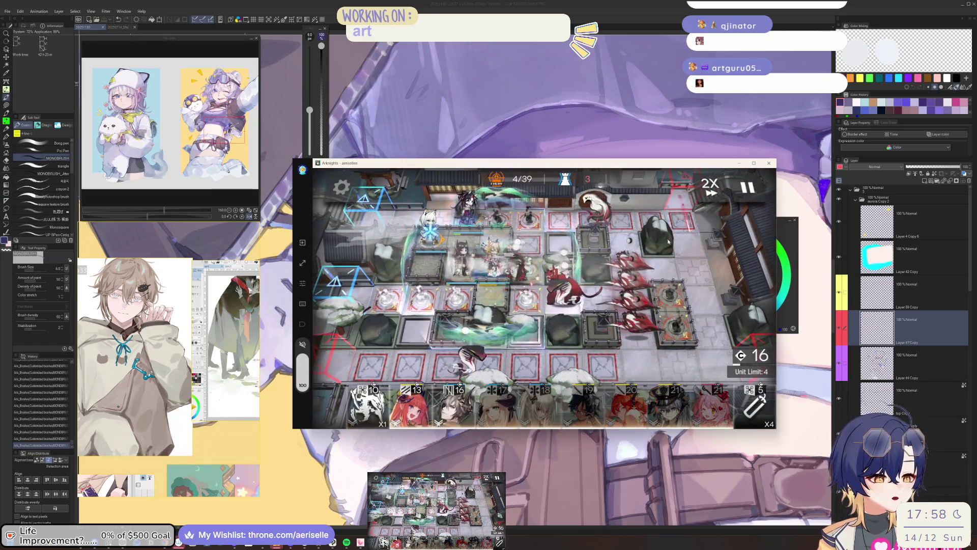
click(367, 404)
mouse_move(367, 405)
mouse_down()
mouse_move(488, 211)
mouse_move(605, 266)
mouse_up()
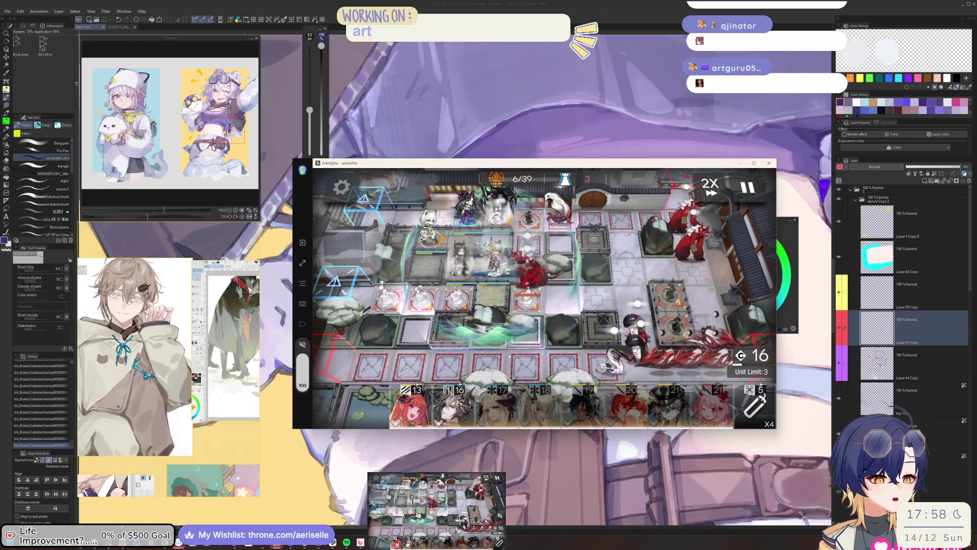
Step: Deploy the 17-cost operator, check unit details, and place Tragodia on a tile
mouse_move(496, 405)
mouse_down()
mouse_move(513, 244)
mouse_move(747, 272)
mouse_up()
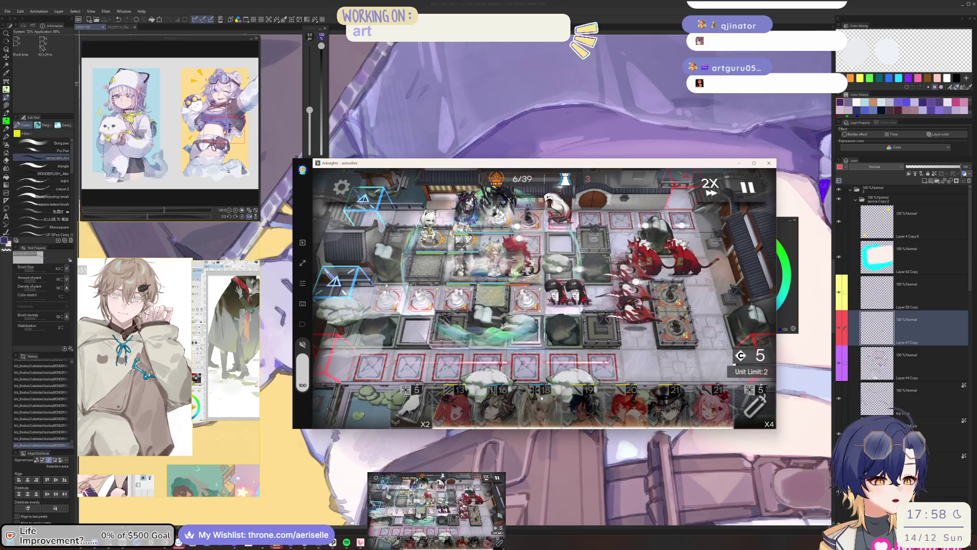
click(497, 254)
click(707, 263)
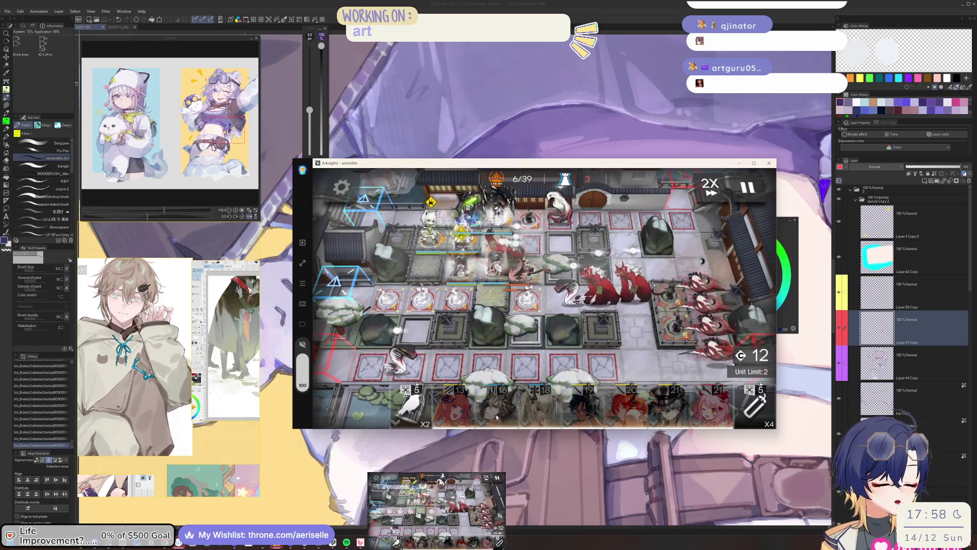
click(504, 252)
click(615, 319)
click(496, 402)
mouse_move(496, 402)
mouse_down()
mouse_move(528, 252)
mouse_move(595, 257)
mouse_up()
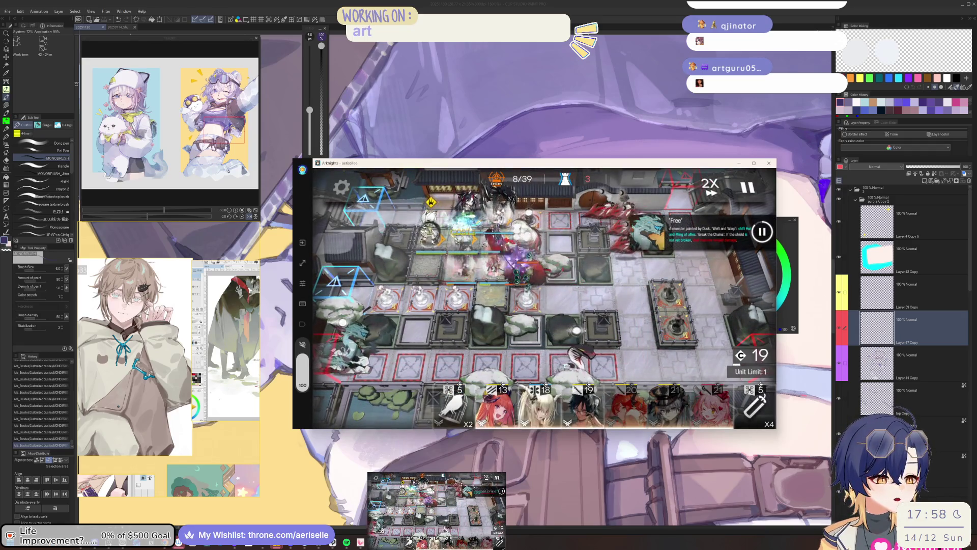
Step: Deploy Shining onto the battlefield
click(539, 407)
click(543, 410)
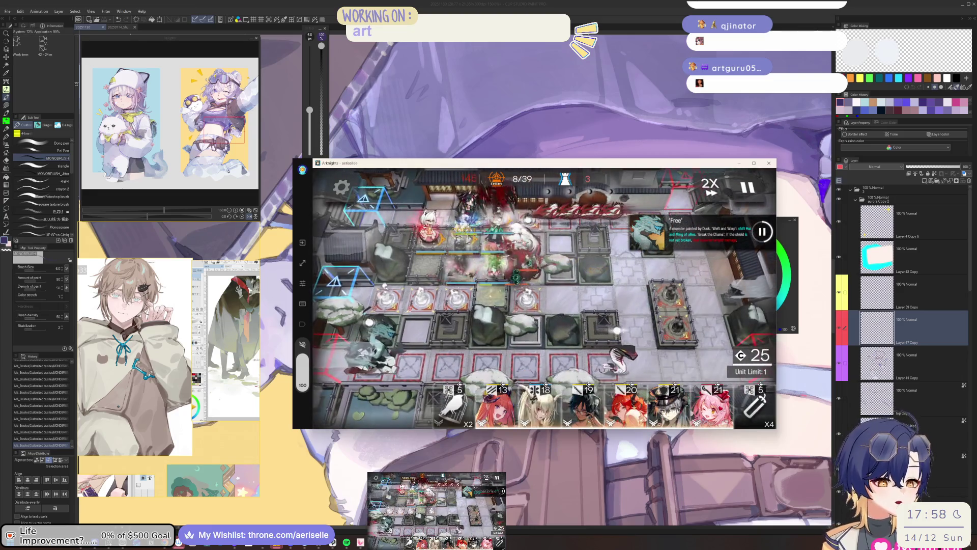
click(542, 409)
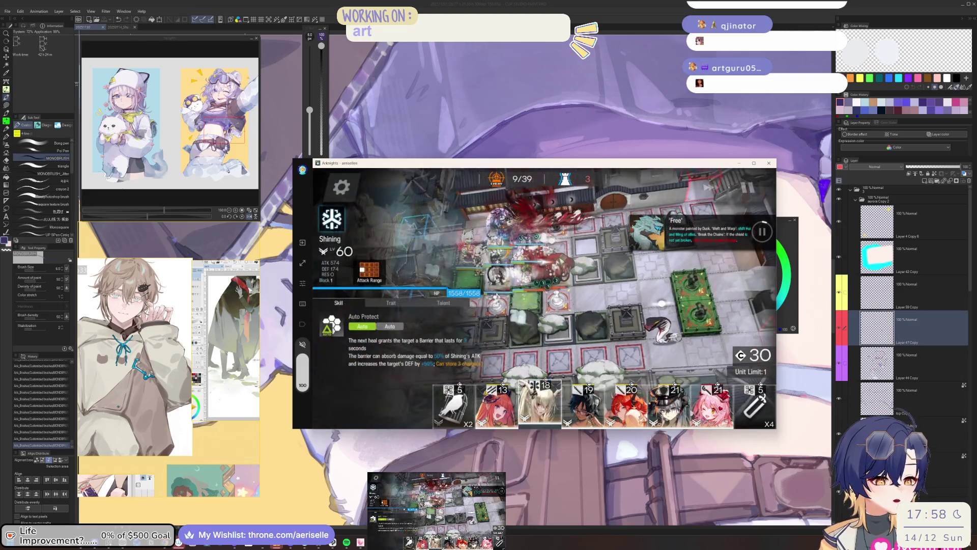
mouse_move(540, 404)
mouse_down()
mouse_move(458, 234)
mouse_move(609, 238)
mouse_up()
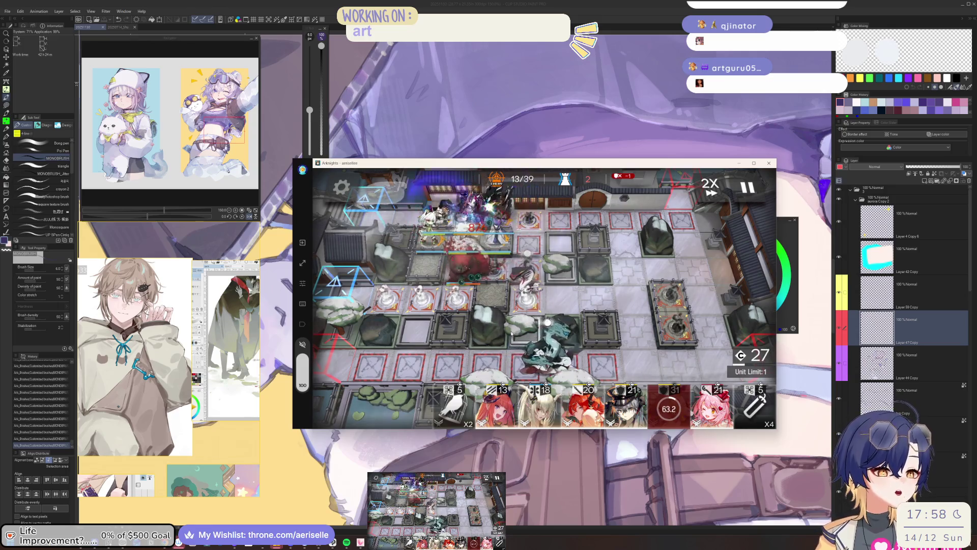
Step: Give up the operation, dismiss Mission Failed, and hide the game window
click(342, 189)
click(661, 375)
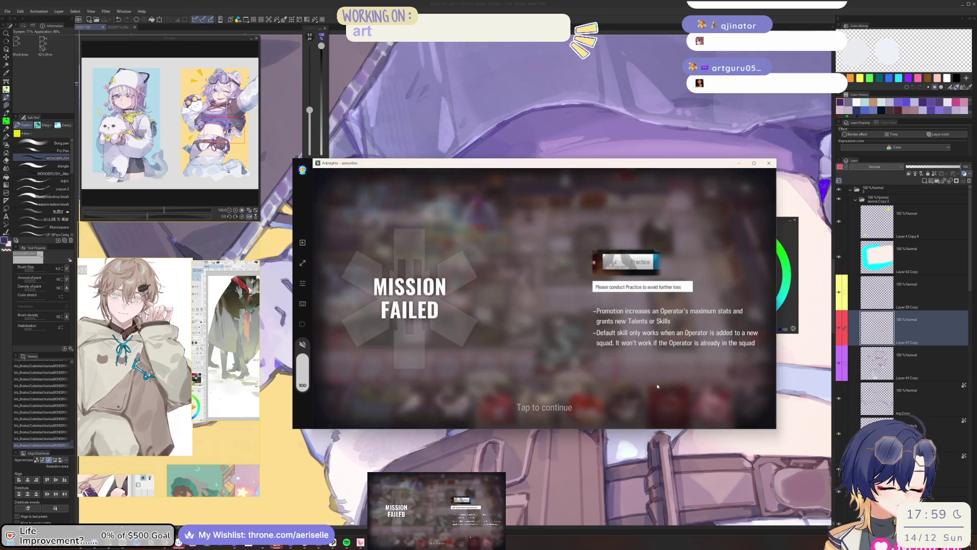
click(687, 375)
key(super+Down)
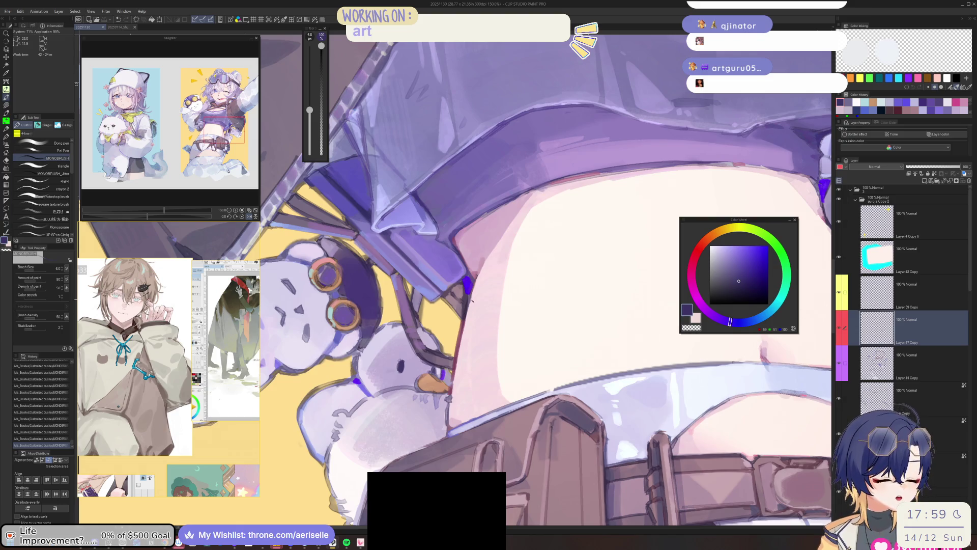
Step: Switch to a magenta-pink, undo a test stroke, and paint a stronger pink shading stroke
scroll(472, 300, up, 1)
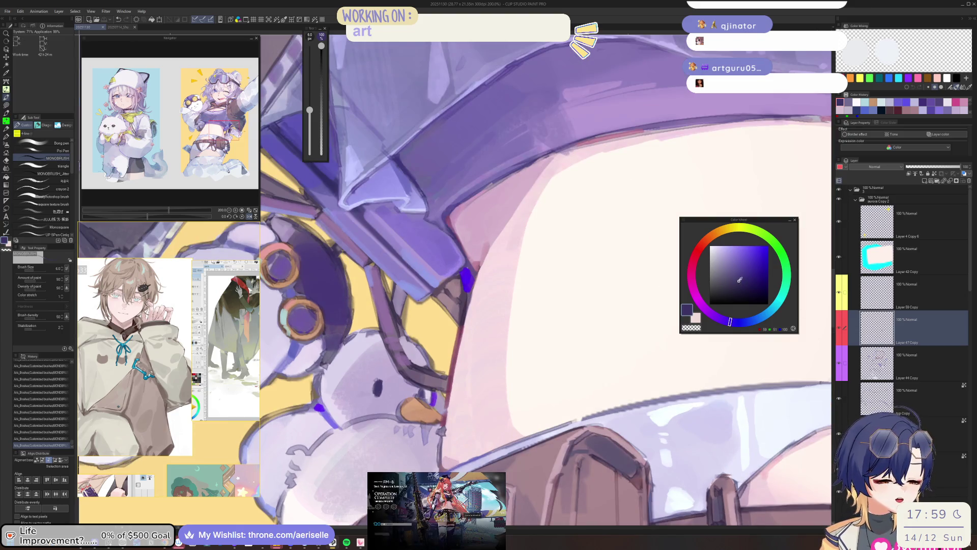
drag(703, 303, 694, 289)
click(724, 257)
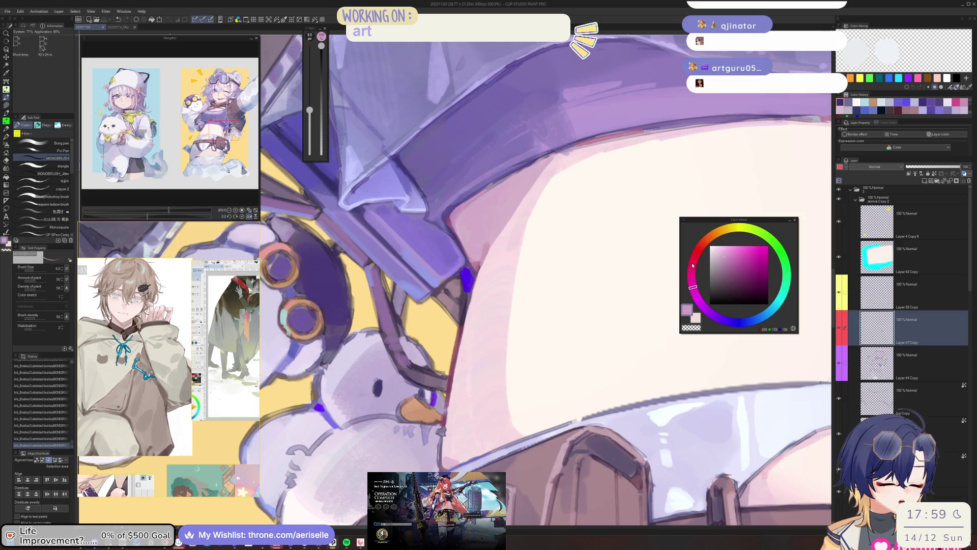
drag(471, 289, 465, 316)
key(ctrl+z)
click(736, 250)
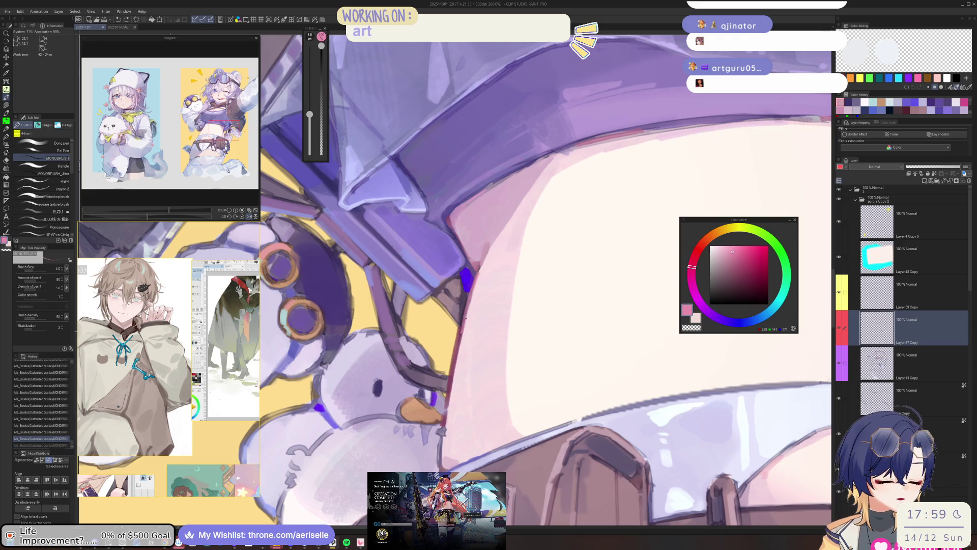
drag(471, 281, 465, 317)
Step: Bring the torso into view and paint light pink shading along the belly edge
scroll(512, 323, down, 5)
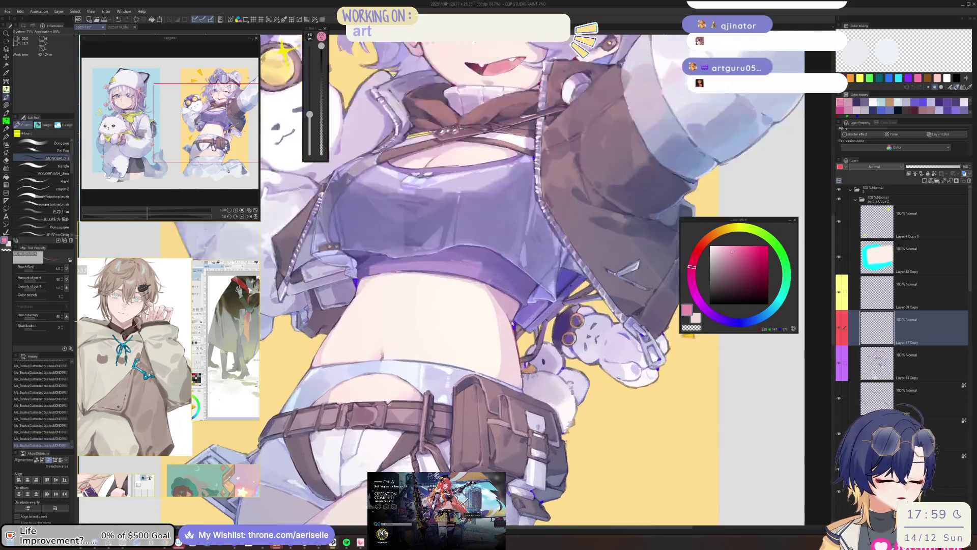
scroll(513, 323, up, 3)
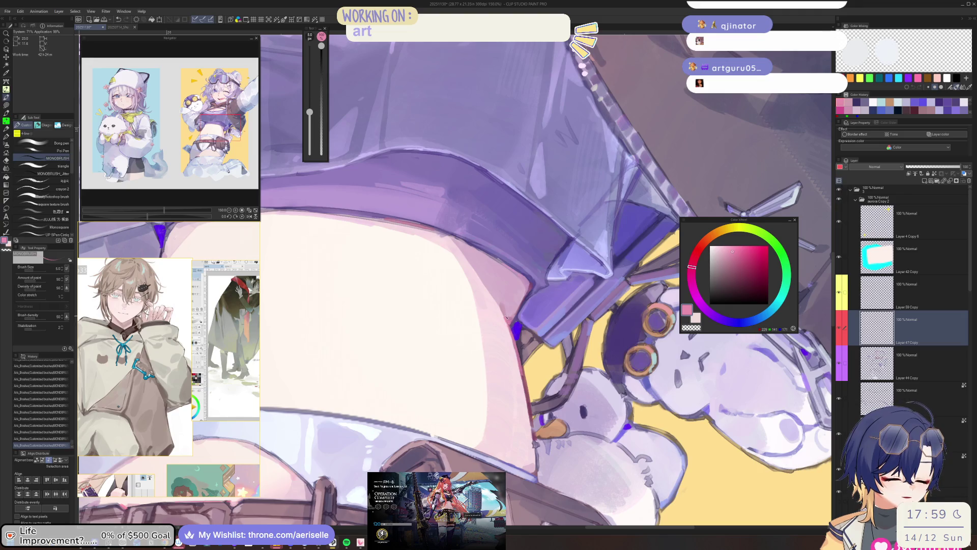
scroll(508, 319, down, 4)
mouse_move(508, 319)
mouse_down()
mouse_move(489, 306)
mouse_move(448, 316)
mouse_up()
click(723, 254)
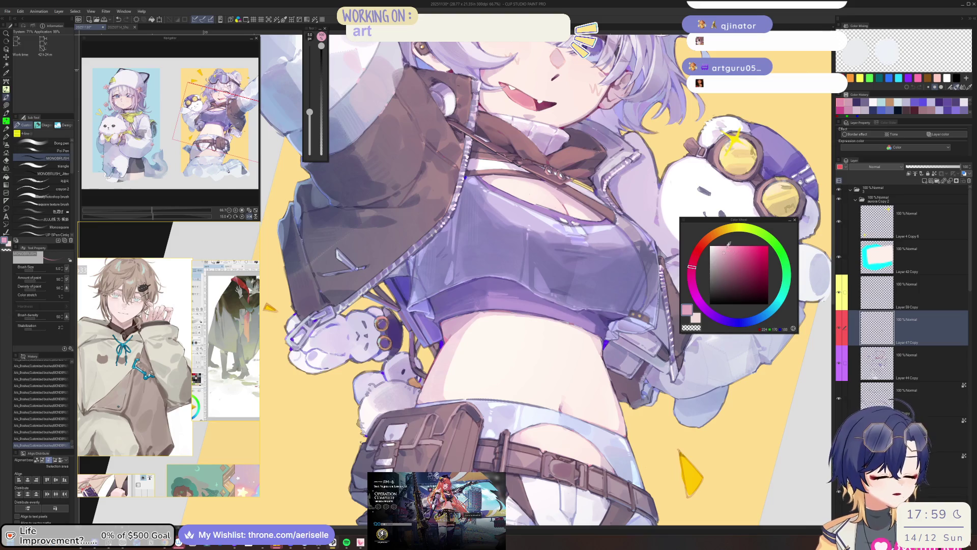
scroll(446, 323, up, 3)
drag(450, 346, 445, 326)
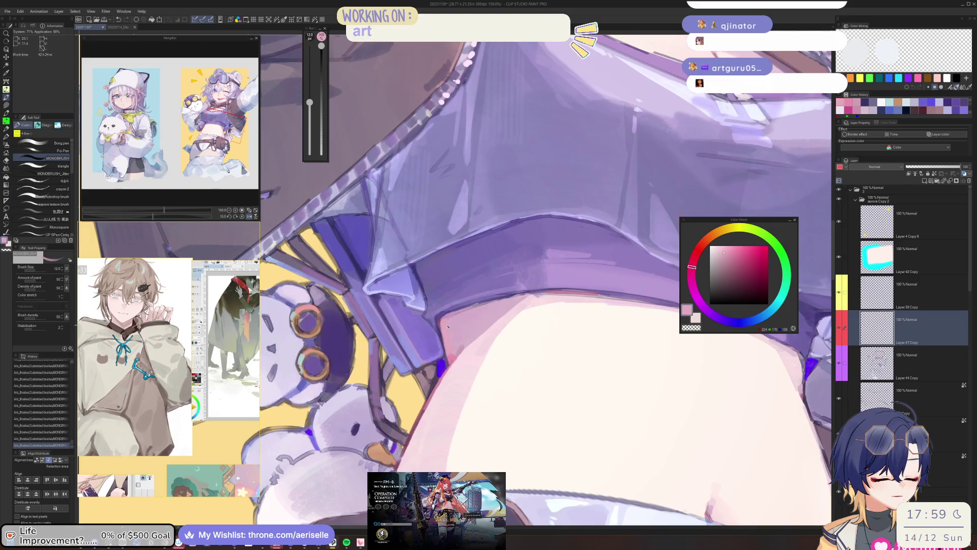
Step: Try slightly darker pinks with brush size 5, then undo the last two strokes
scroll(447, 320, down, 2)
scroll(448, 326, up, 4)
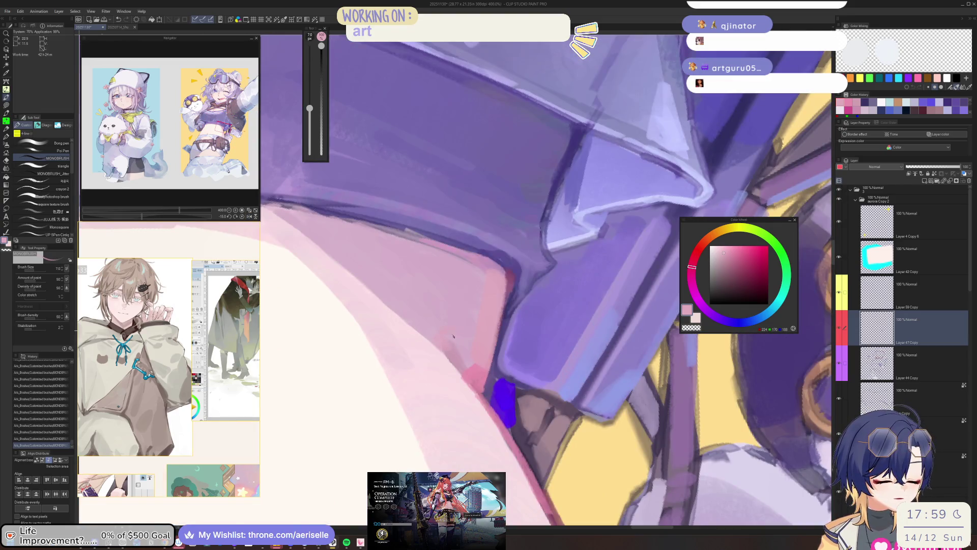
scroll(451, 349, down, 8)
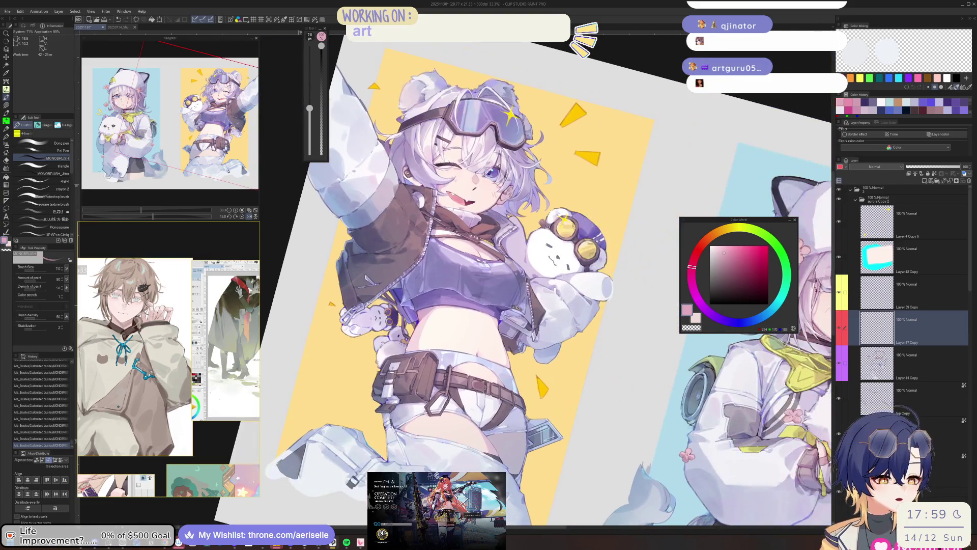
click(727, 259)
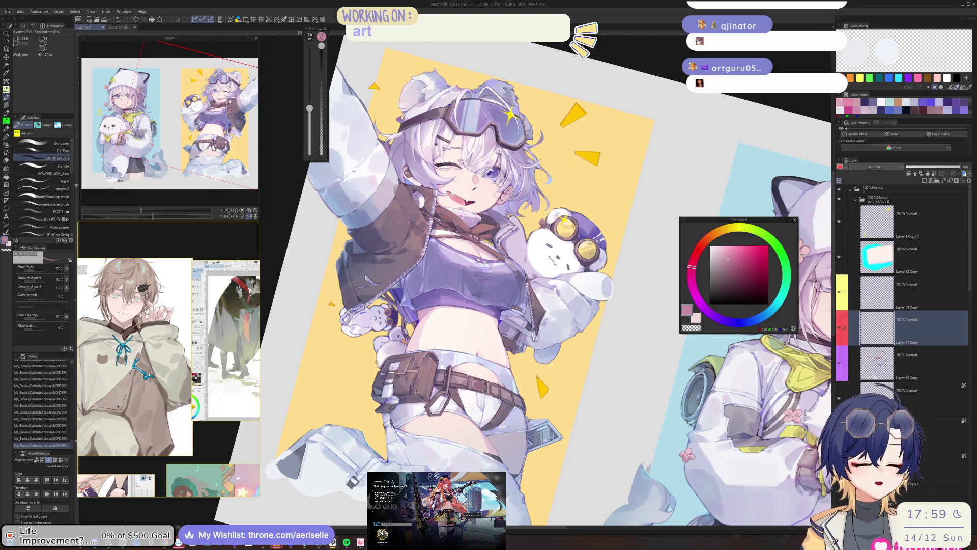
scroll(455, 324, up, 5)
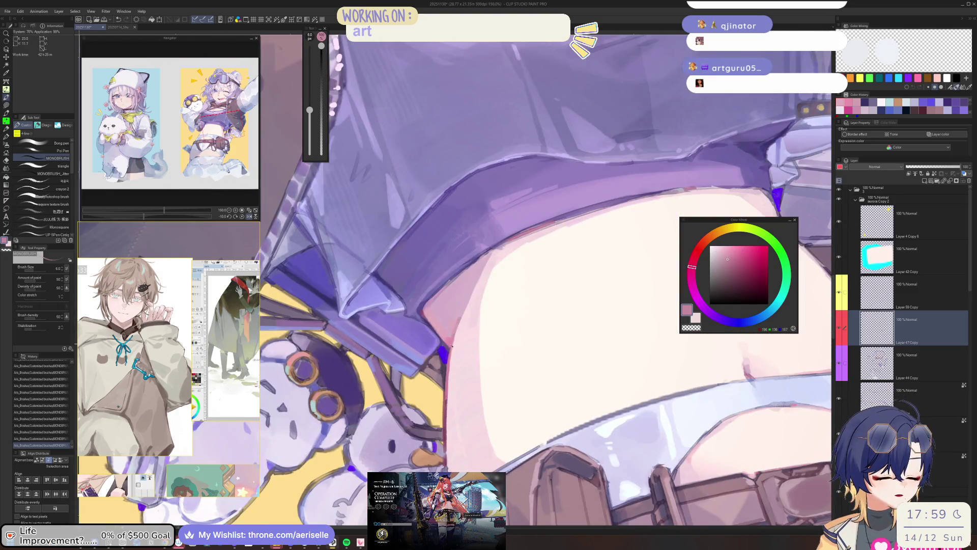
click(730, 259)
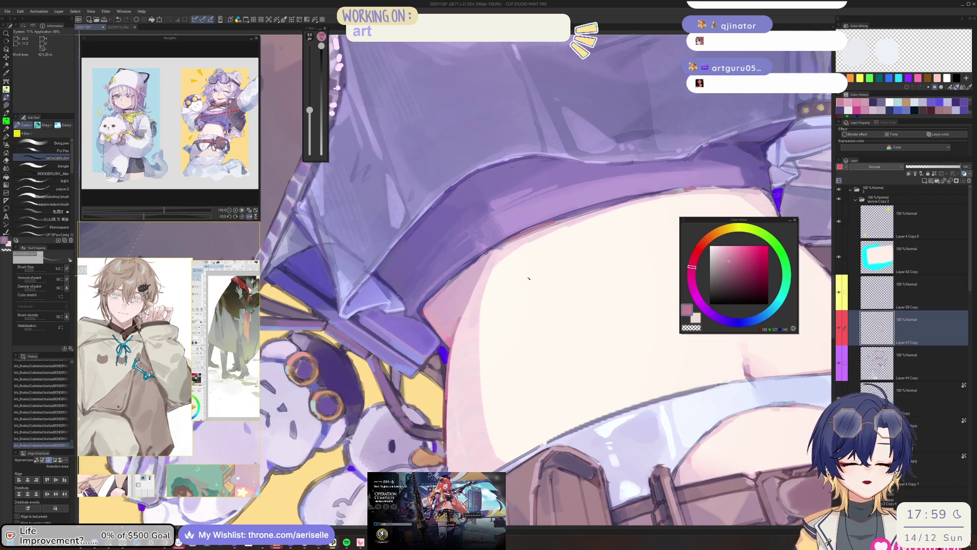
click(731, 257)
click(455, 336)
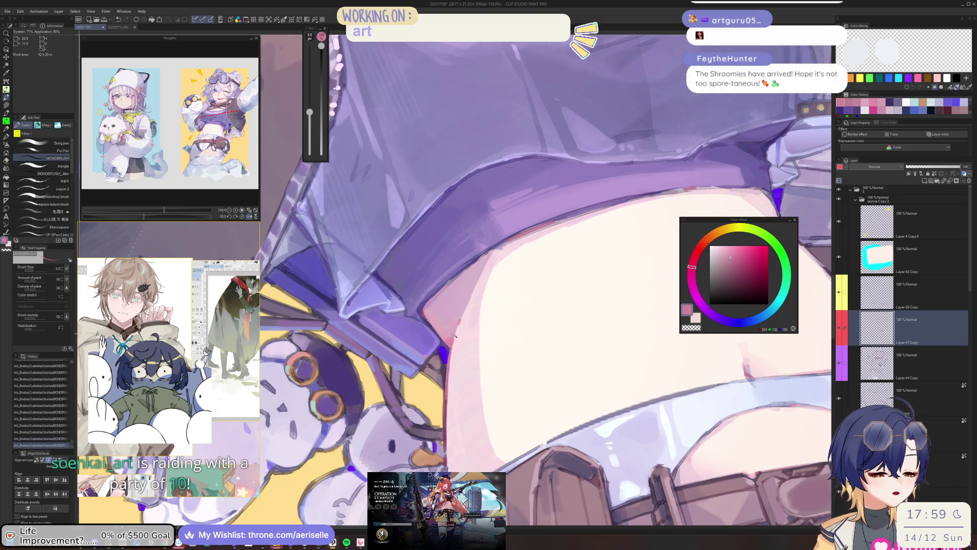
key(ctrl+z)
key(ctrl+z)
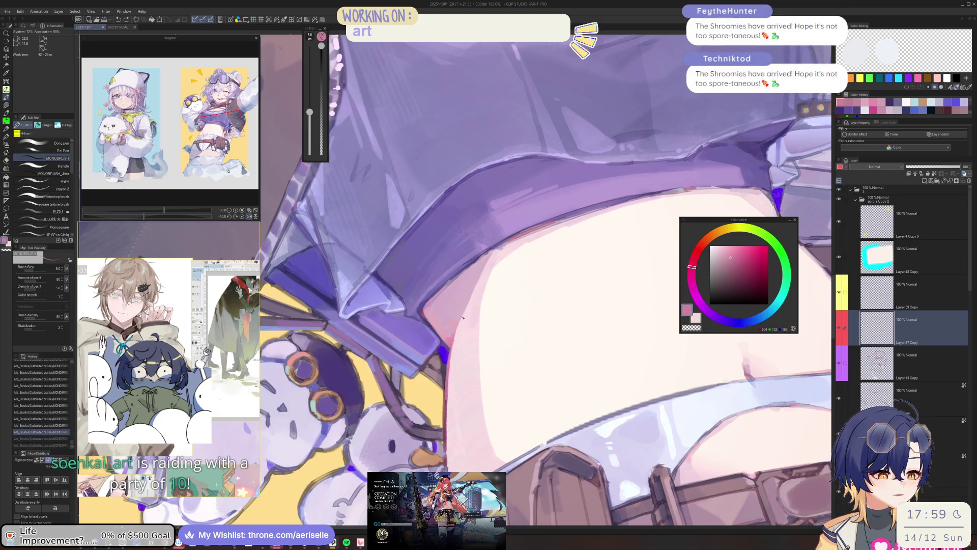
scroll(463, 317, down, 5)
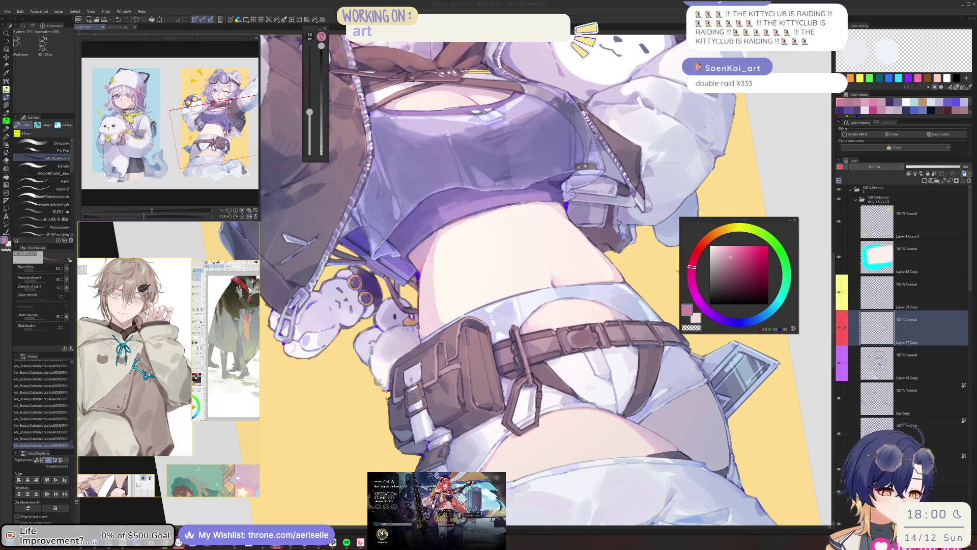
Step: Paint light blue highlight strokes along the belt pouch edge
key(minus)
click(756, 312)
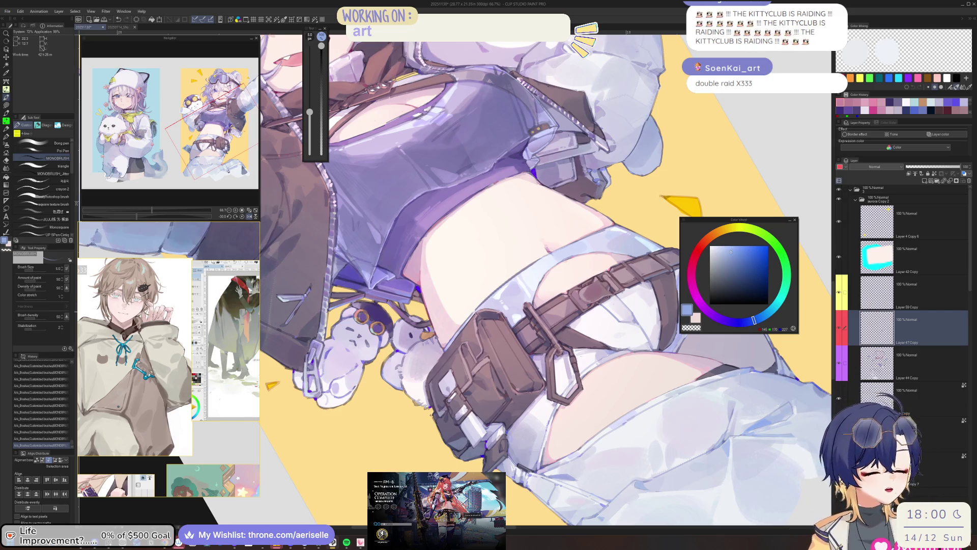
key(ctrl+plus)
key(ctrl+plus)
key(ctrl+plus)
drag(477, 307, 472, 312)
key(ctrl+minus)
key(ctrl+minus)
key(minus)
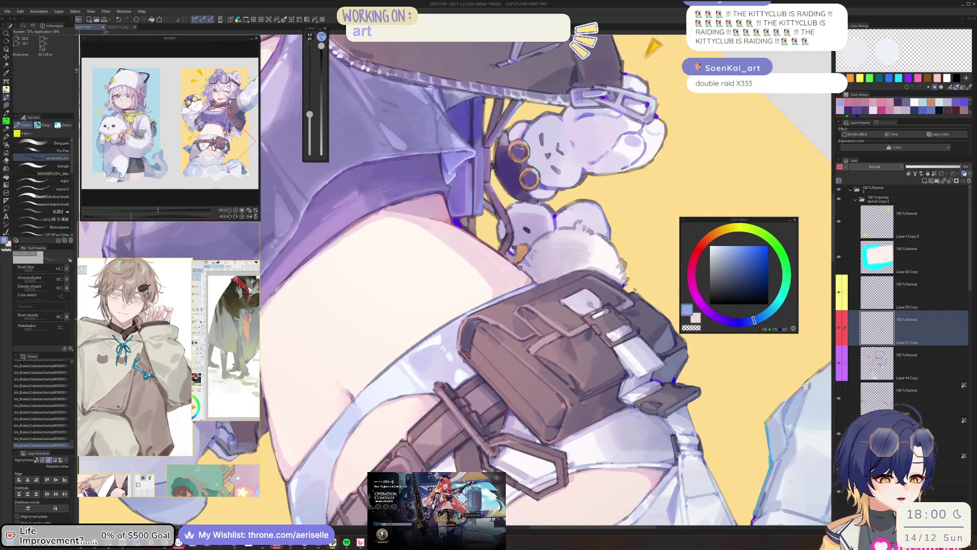
Step: Sample lavender and dark mauve from the strap, add a dark shading stroke, then return to Arknights
key(ctrl+plus)
key(ctrl+plus)
alt+click(450, 326)
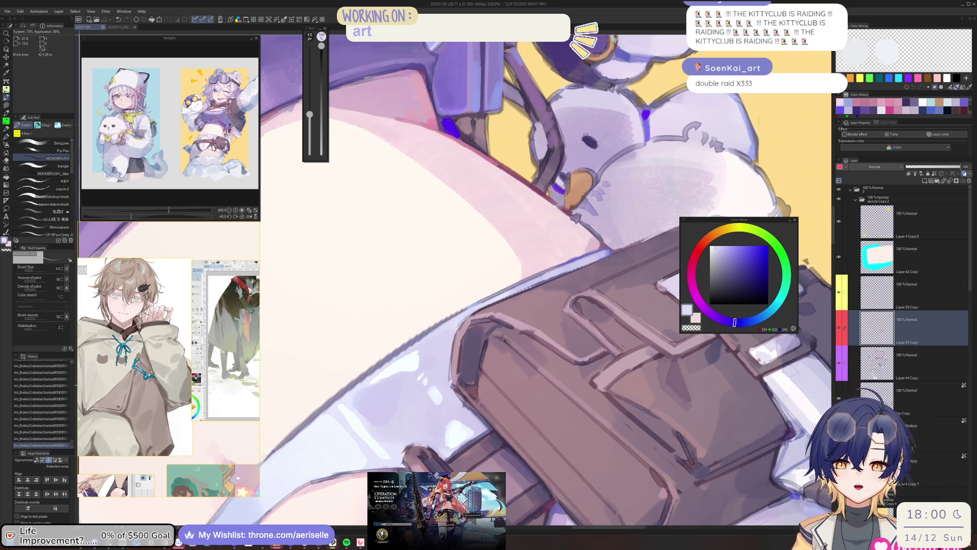
key(asciicircum)
key(asciicircum)
key(asciicircum)
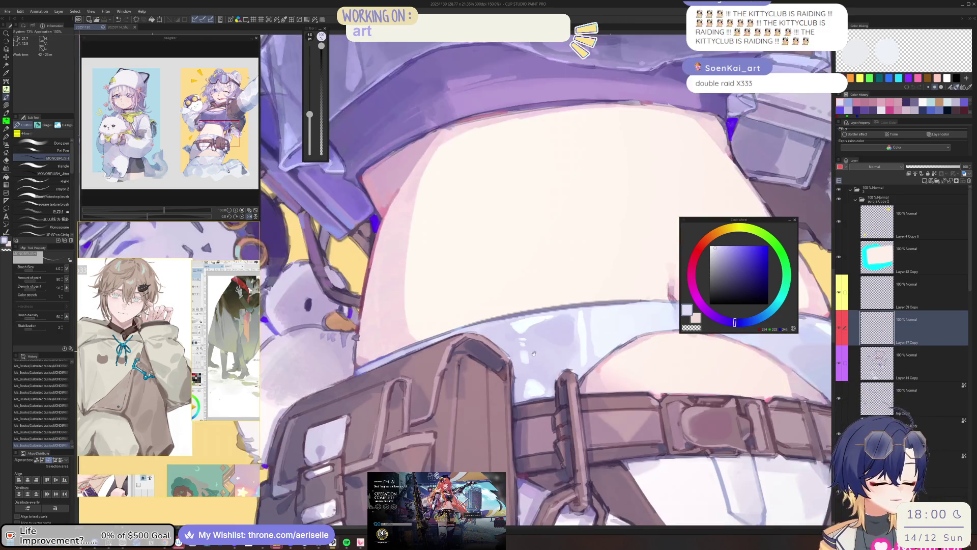
key(ctrl+minus)
key(ctrl+plus)
alt+click(482, 336)
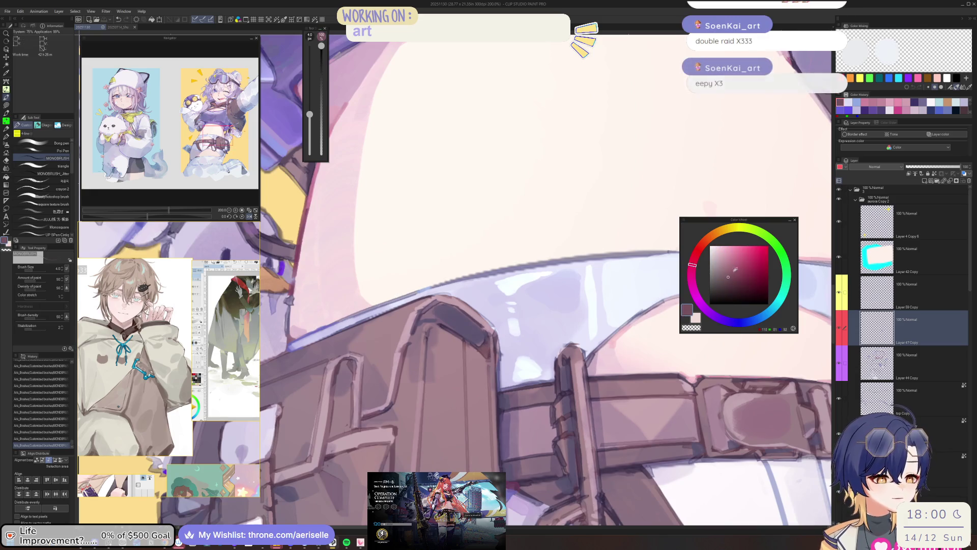
drag(484, 328, 488, 336)
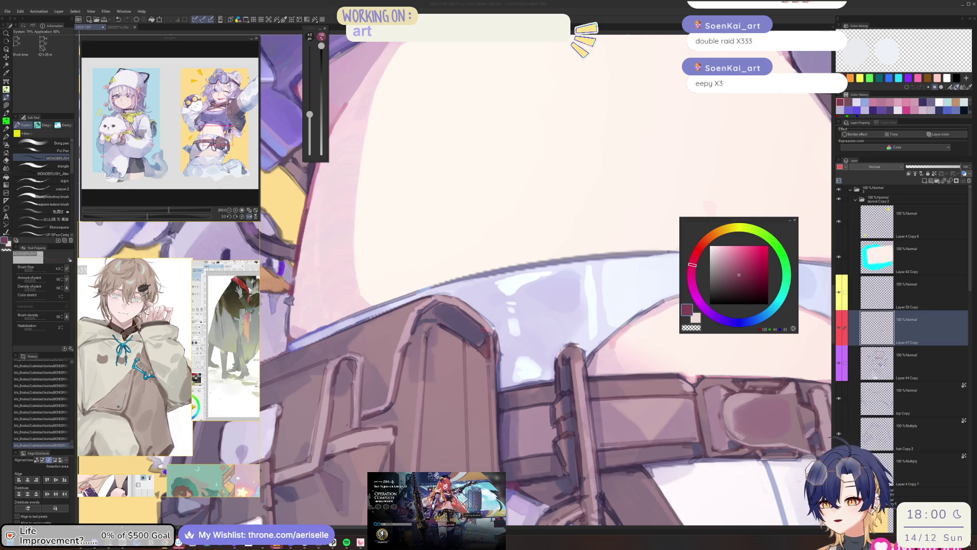
key(alt+Tab)
click(531, 312)
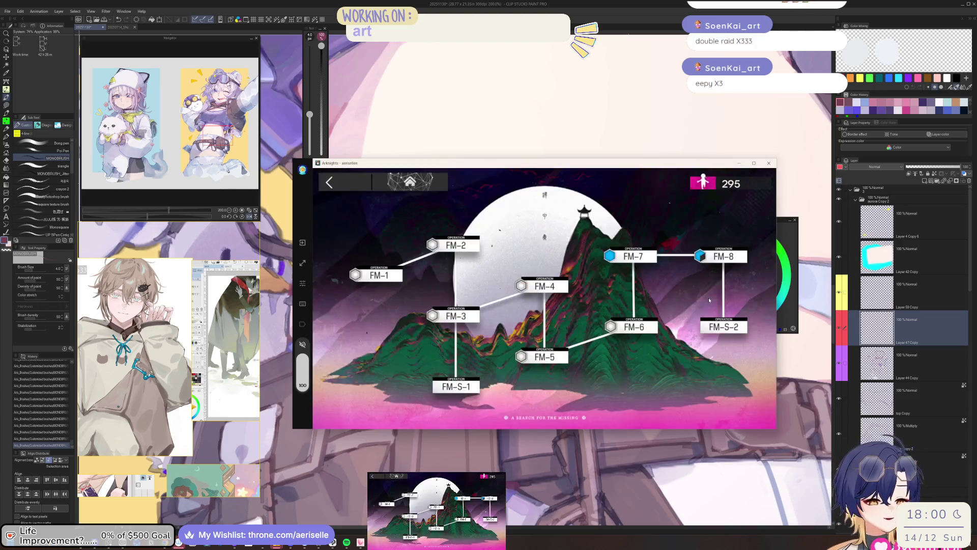
Step: Relaunch FM-8 'Seek Progress and Lose an Out' with the current squad
click(722, 256)
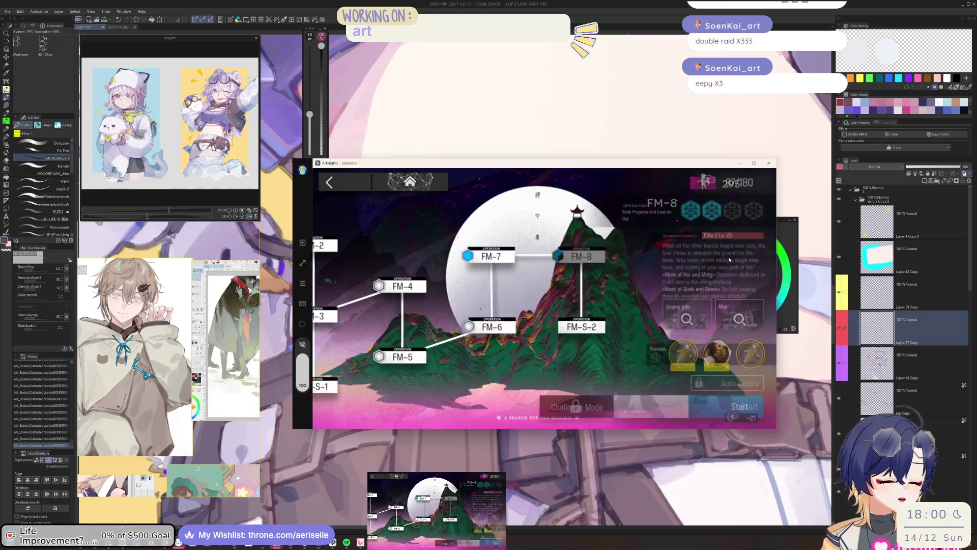
click(732, 406)
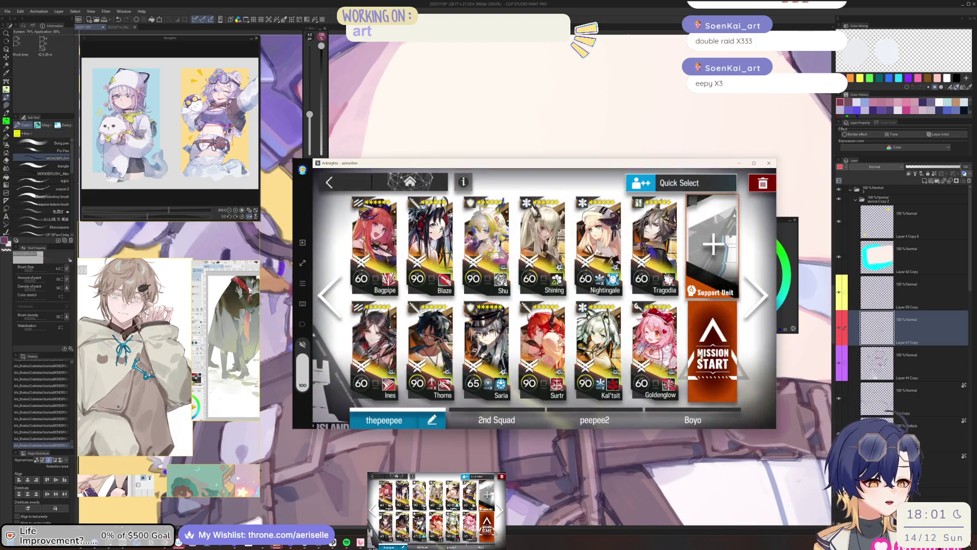
click(722, 342)
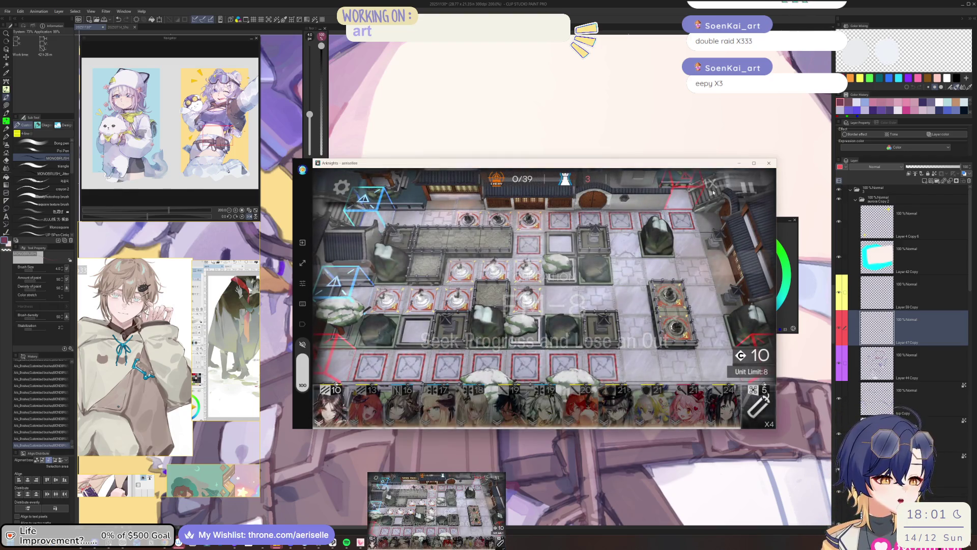
Step: Deploy Ines, Shu and a Two-Step Firecracker onto the map
mouse_move(334, 402)
mouse_down()
mouse_move(506, 272)
mouse_move(436, 357)
mouse_up()
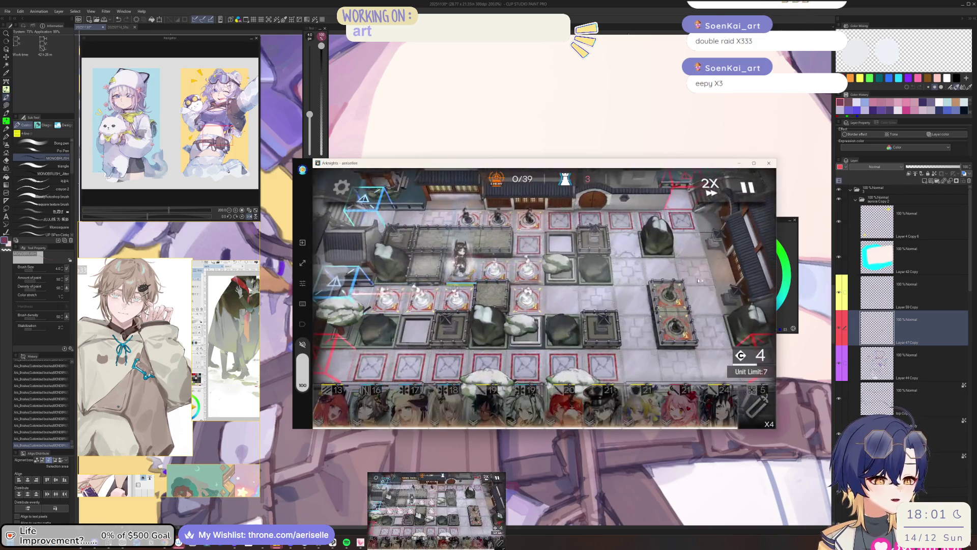
click(479, 387)
click(479, 387)
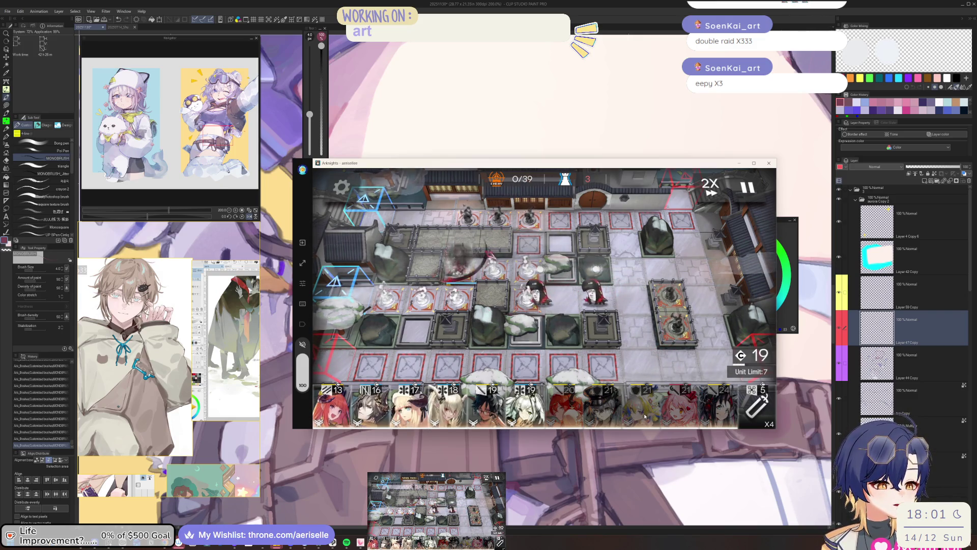
click(643, 413)
mouse_move(566, 341)
mouse_down()
mouse_move(527, 275)
mouse_move(611, 318)
mouse_up()
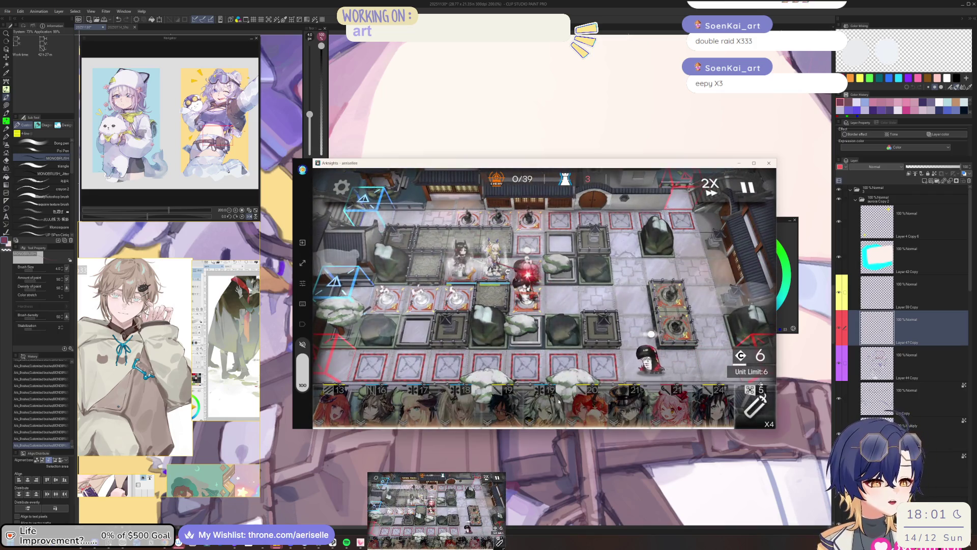
click(760, 387)
click(531, 235)
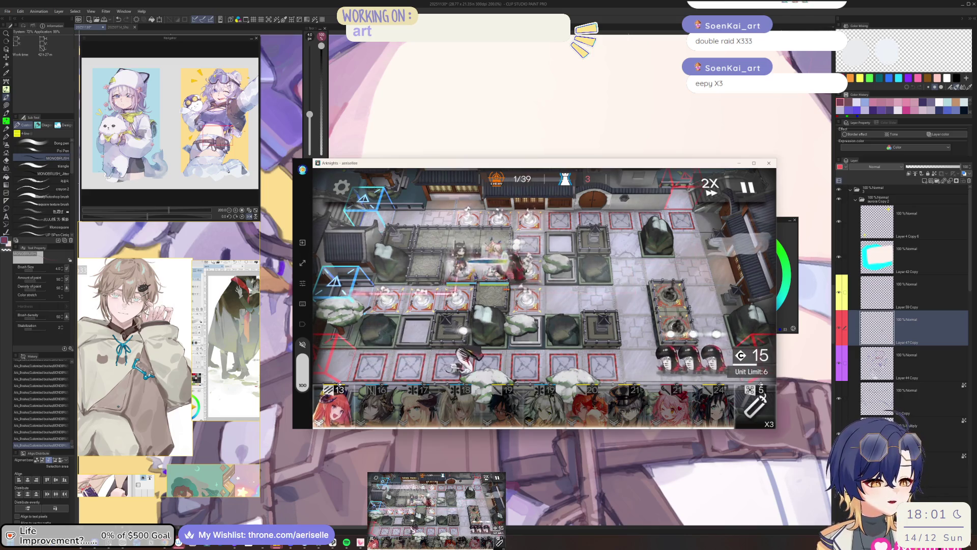
Step: Fire deployed operators' skills, including Ines's, and deploy Blaze
click(497, 254)
click(563, 258)
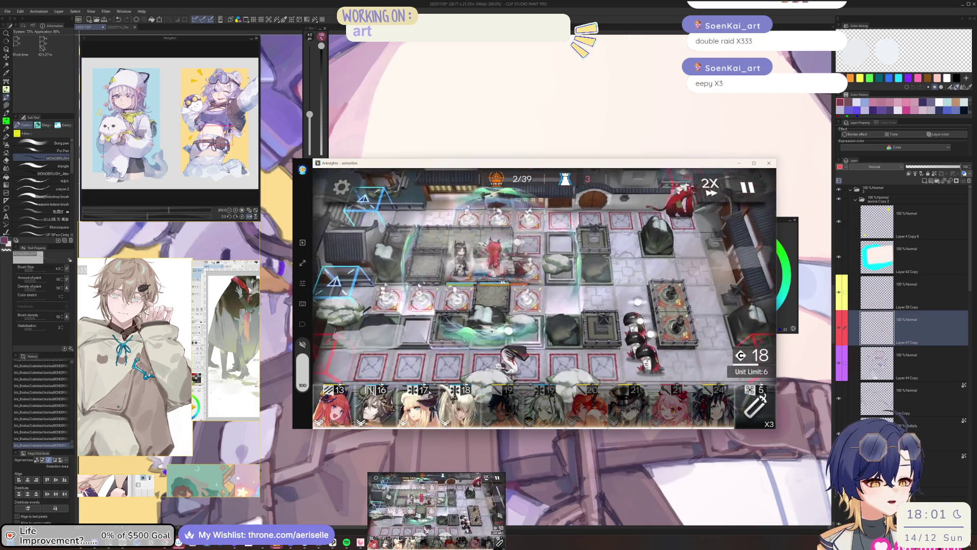
click(460, 255)
click(618, 318)
click(496, 255)
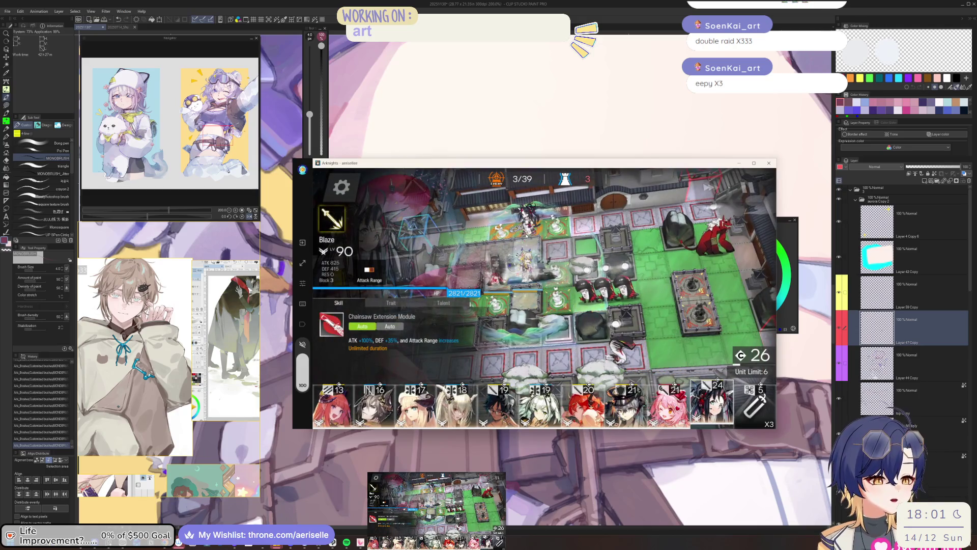
mouse_move(712, 405)
mouse_down()
mouse_move(502, 240)
mouse_move(663, 234)
mouse_up()
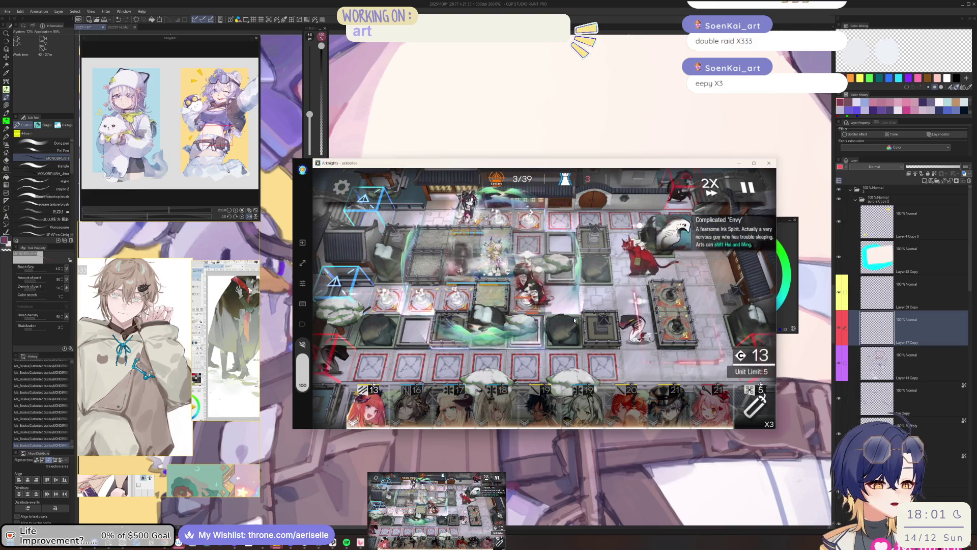
Step: Deploy the white-haired operator, Mon3tr and a second Firecracker, then check operator details
mouse_move(583, 407)
mouse_down()
mouse_move(430, 221)
mouse_move(565, 346)
mouse_up()
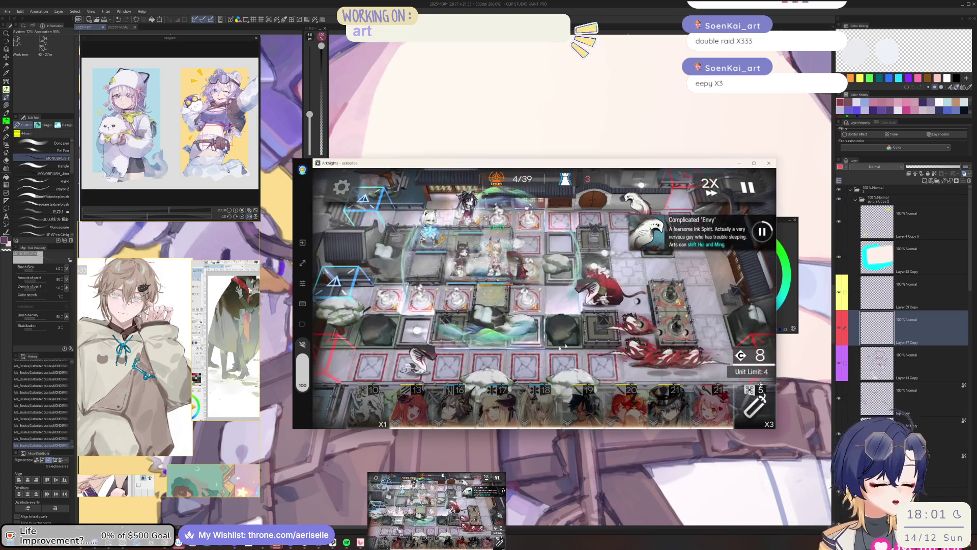
drag(368, 402, 530, 237)
drag(530, 238, 639, 334)
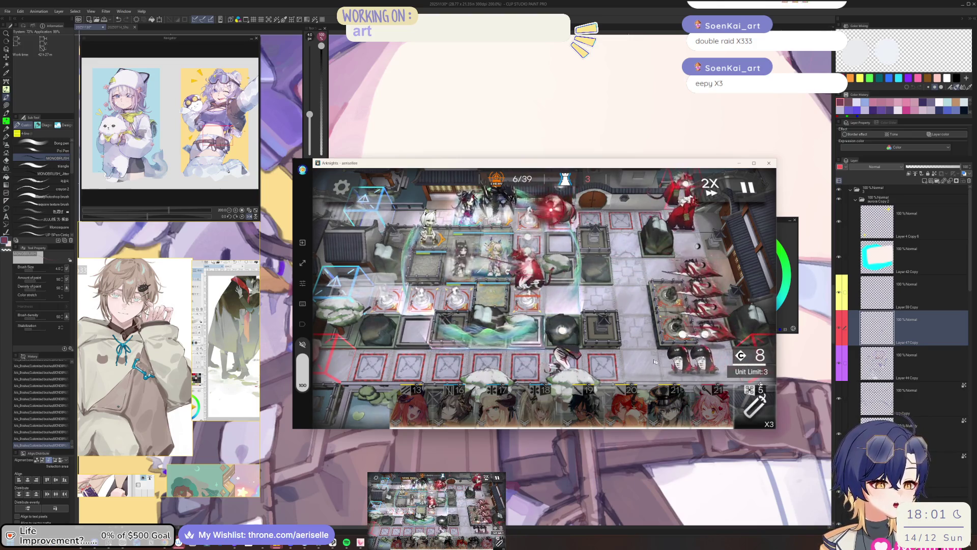
click(755, 403)
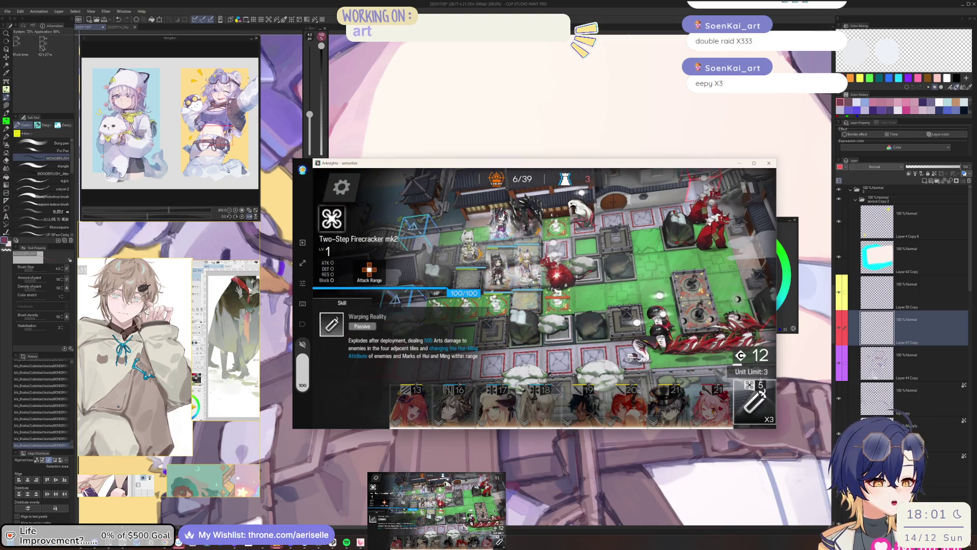
drag(755, 402, 558, 341)
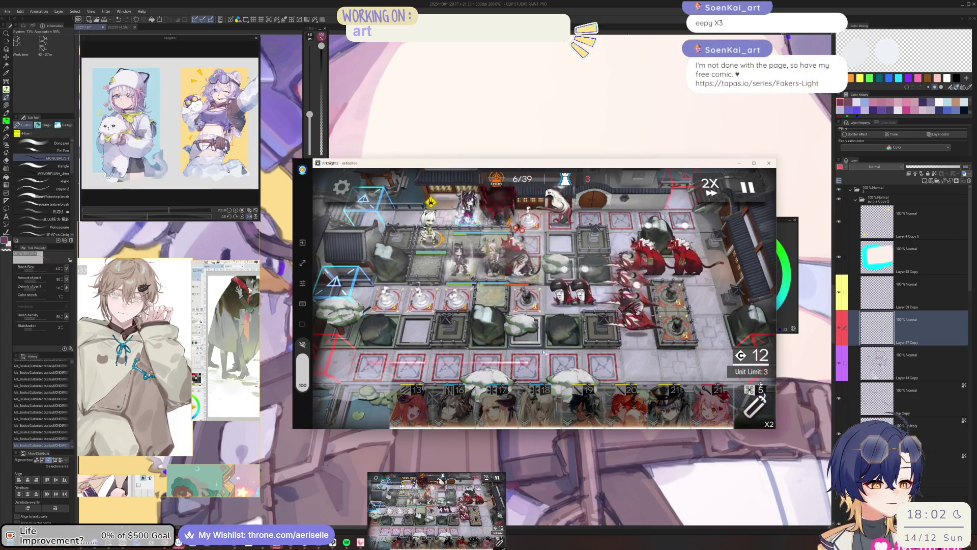
click(544, 351)
click(544, 352)
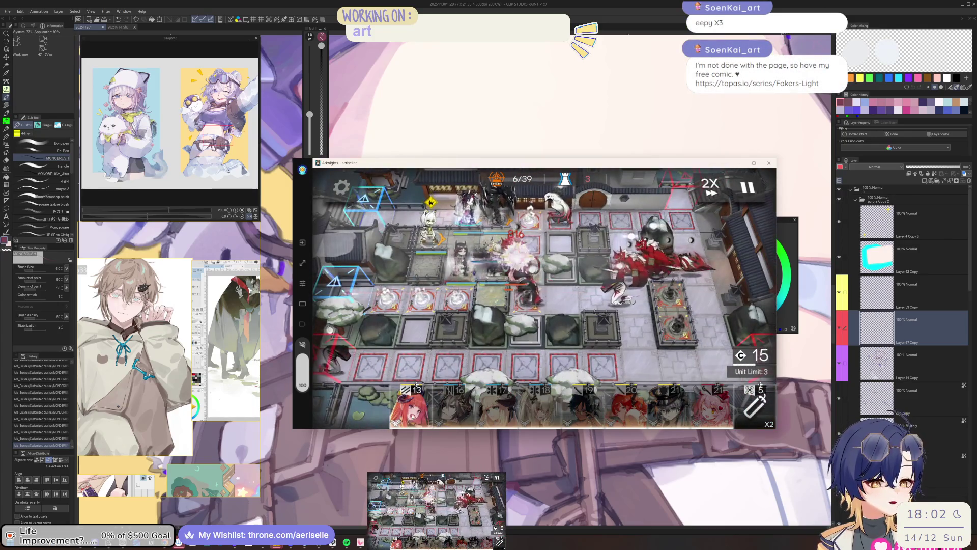
click(501, 279)
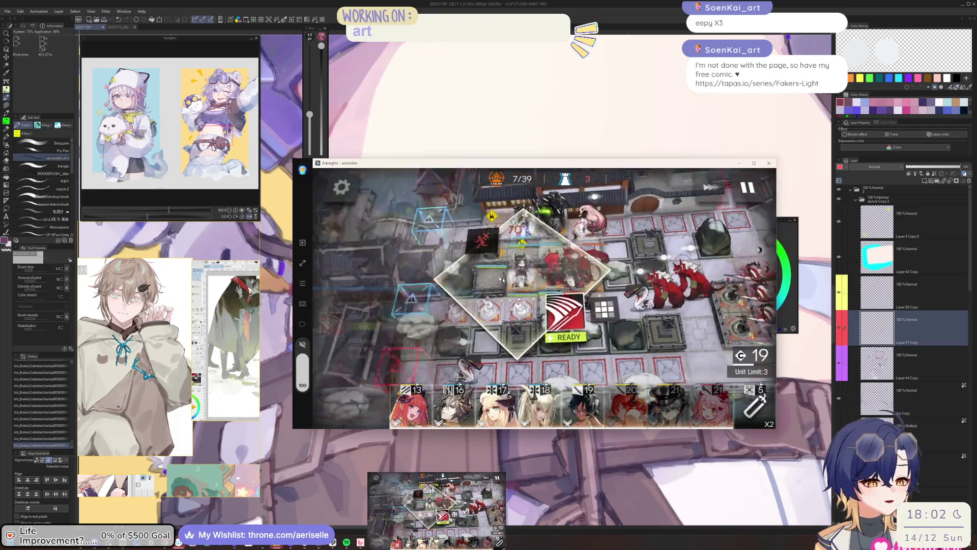
Step: Place Tragodia facing right, pause and resume, and check Kal'tsit's skill and range
click(501, 280)
mouse_move(453, 403)
mouse_down()
mouse_move(530, 252)
mouse_move(718, 248)
mouse_up()
click(754, 187)
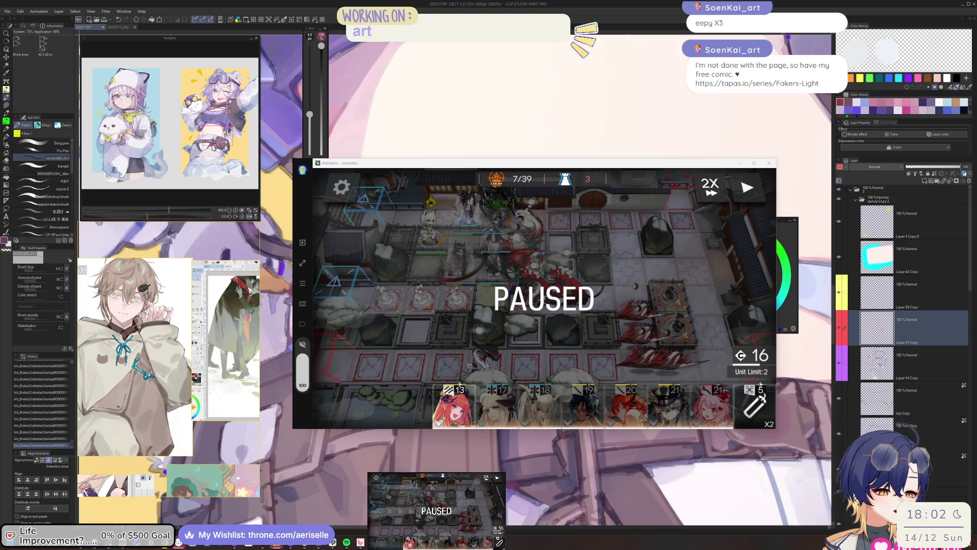
click(746, 196)
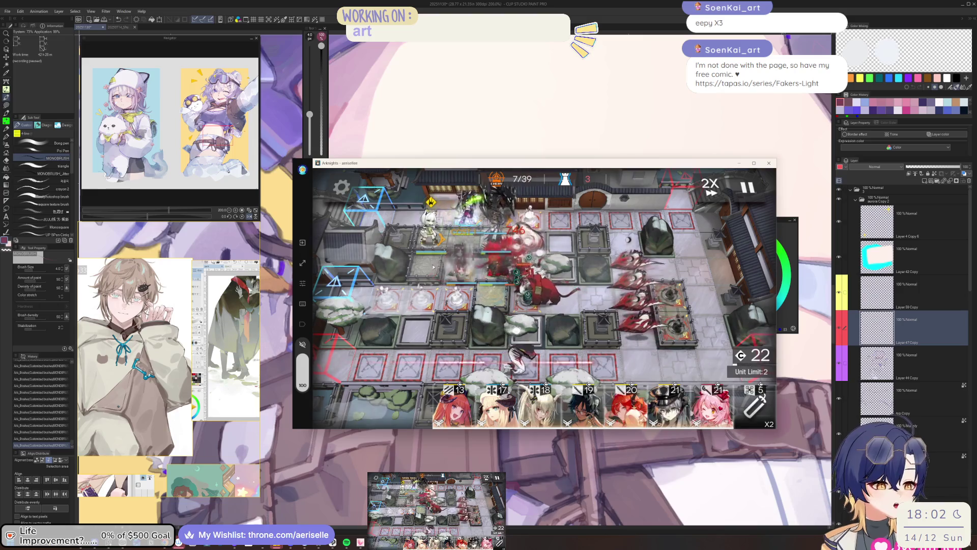
click(430, 227)
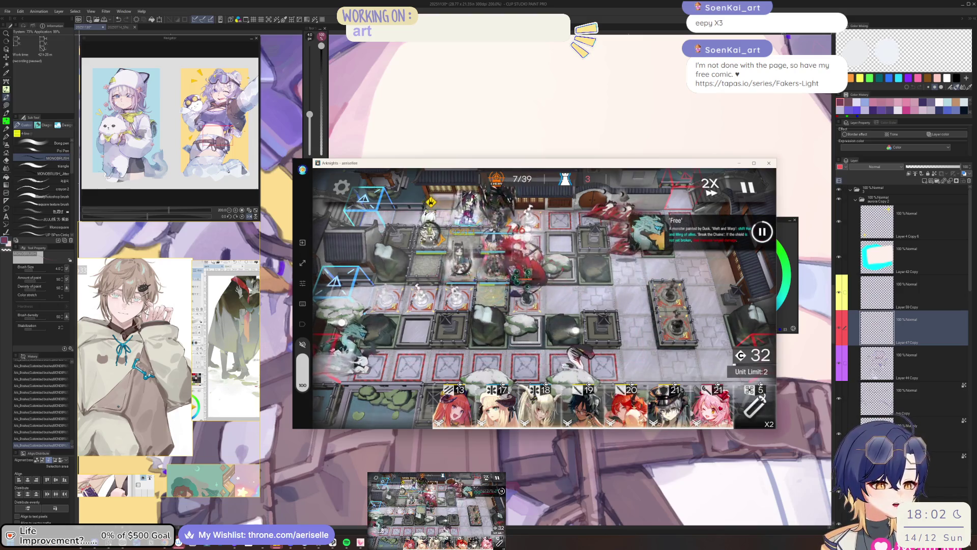
click(431, 239)
Step: Deploy Shining and Surtr onto the battlefield
click(540, 404)
click(496, 403)
drag(500, 262, 502, 262)
drag(504, 203, 574, 291)
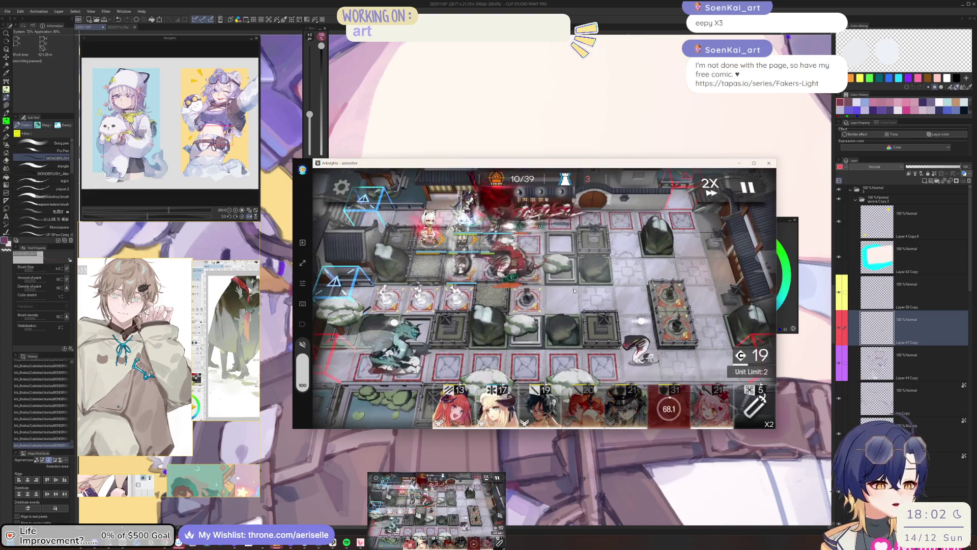
click(583, 405)
mouse_move(545, 404)
mouse_down()
mouse_move(463, 219)
mouse_move(569, 306)
mouse_up()
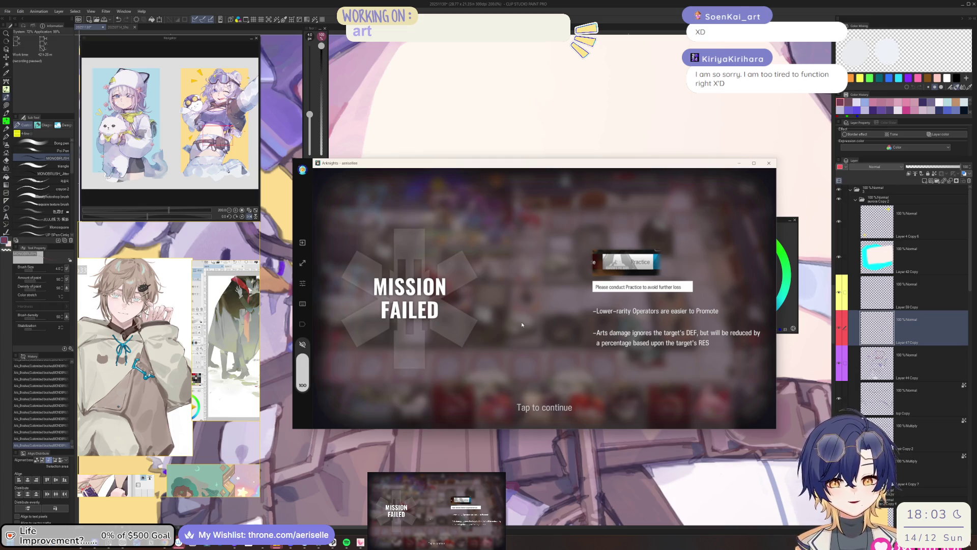
Step: Tap past Mission Failed and the Operation Complete results back to the FM-1–FM-8 map
click(522, 324)
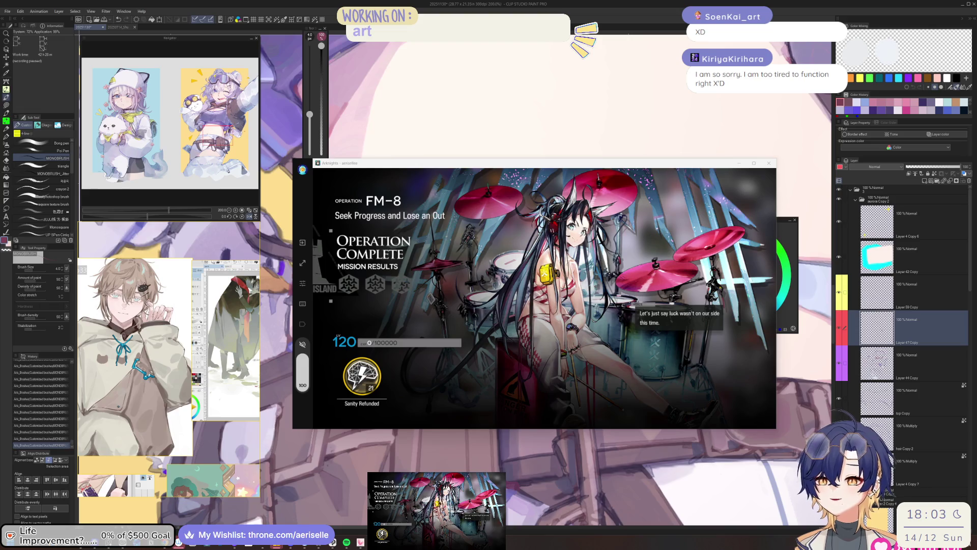
click(575, 283)
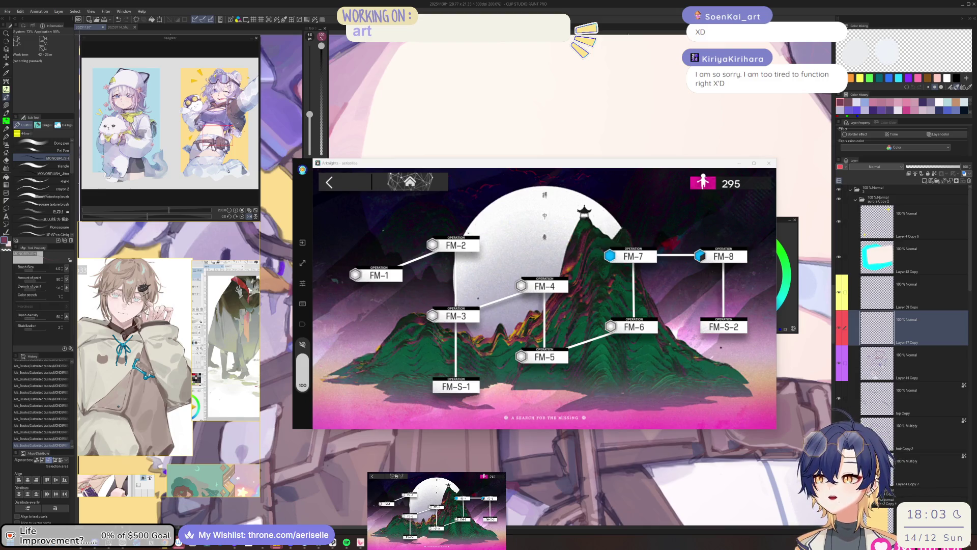
Step: Open the FM-8 stage details and look over its reward drops
mouse_move(222, 236)
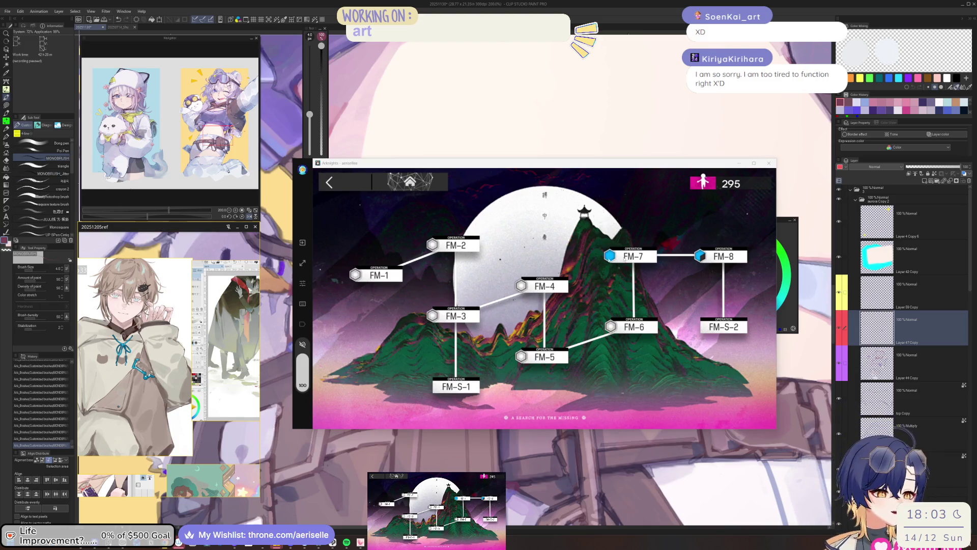
click(700, 257)
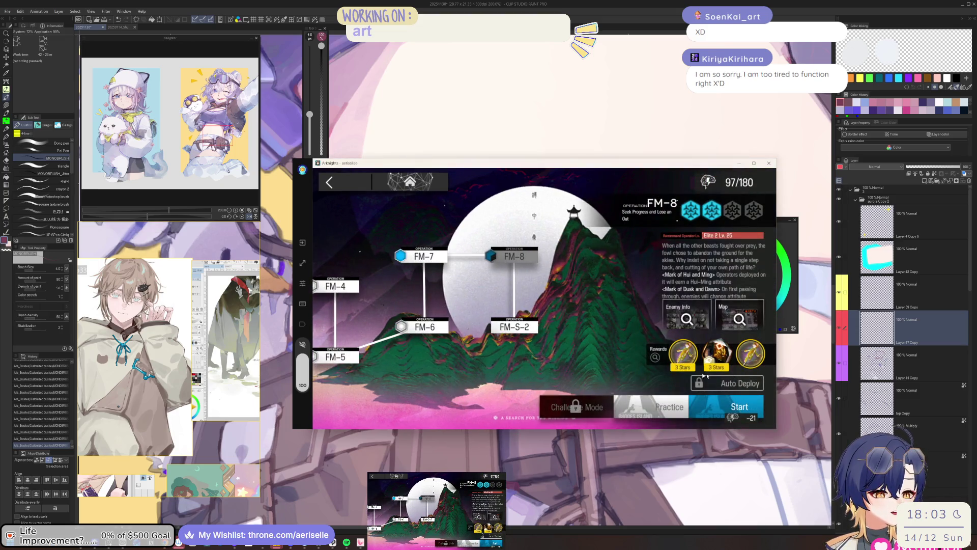
click(718, 353)
click(337, 191)
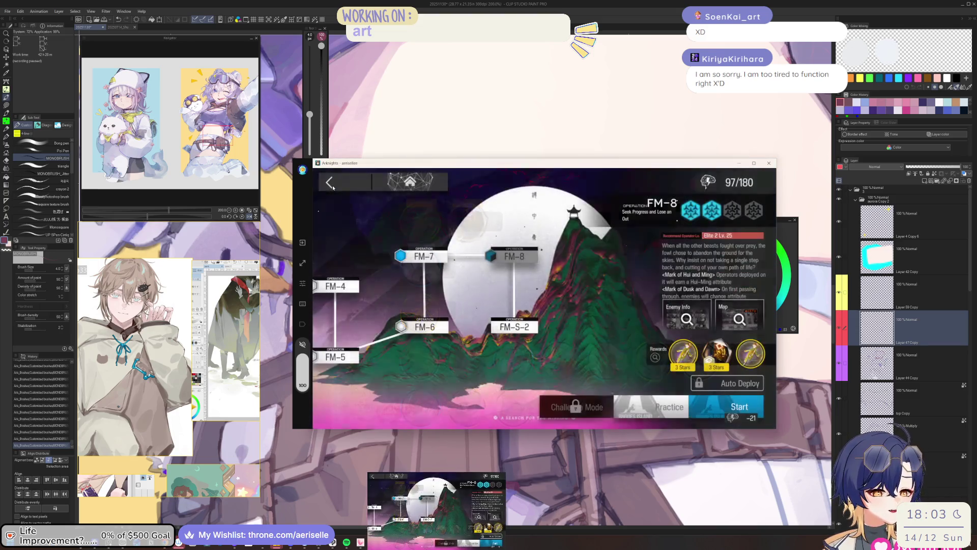
Step: Swap Hoshiguma into the squad in Thorns' slot and launch FM-8
click(705, 415)
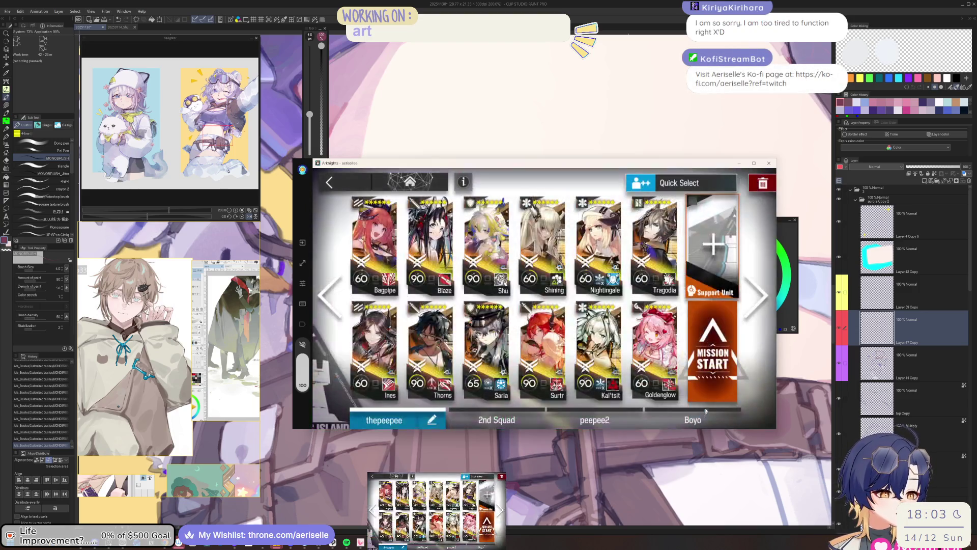
click(431, 362)
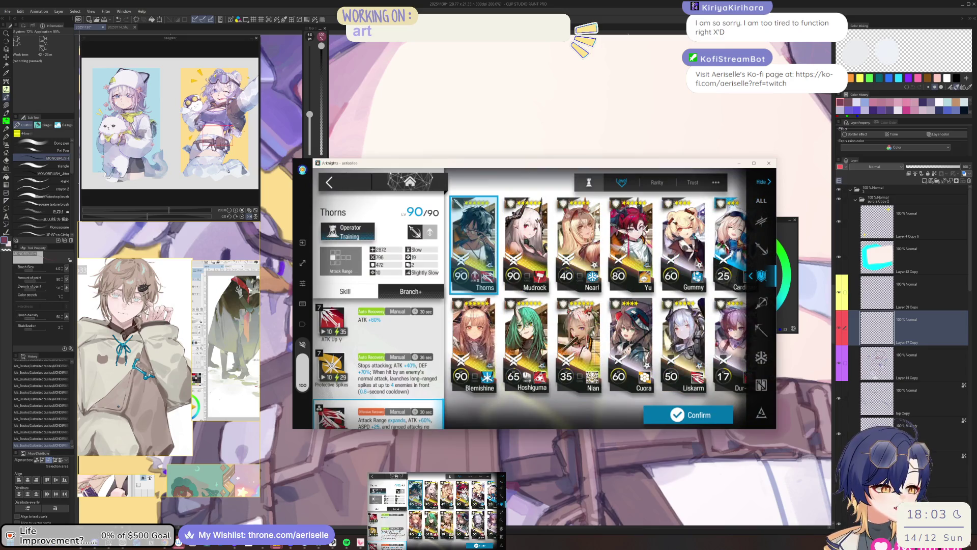
click(531, 348)
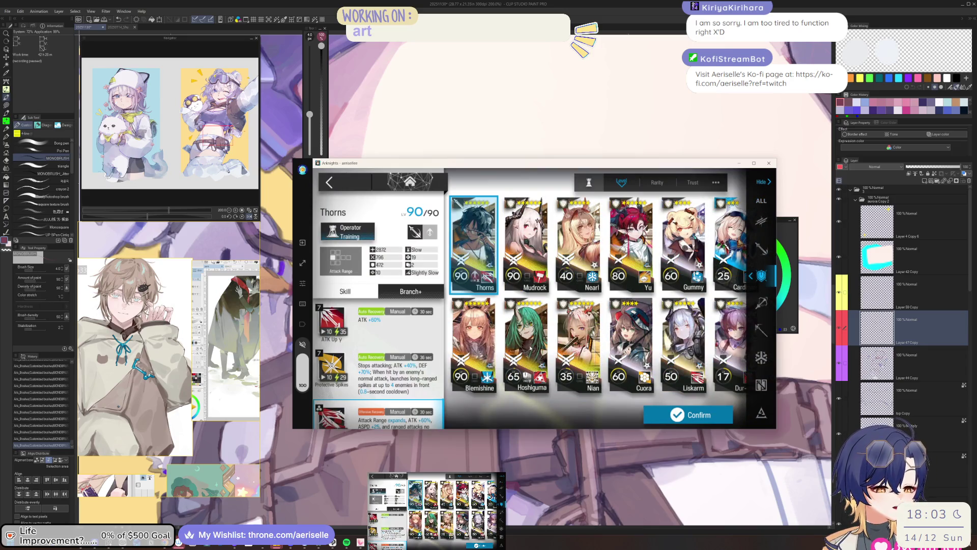
click(688, 418)
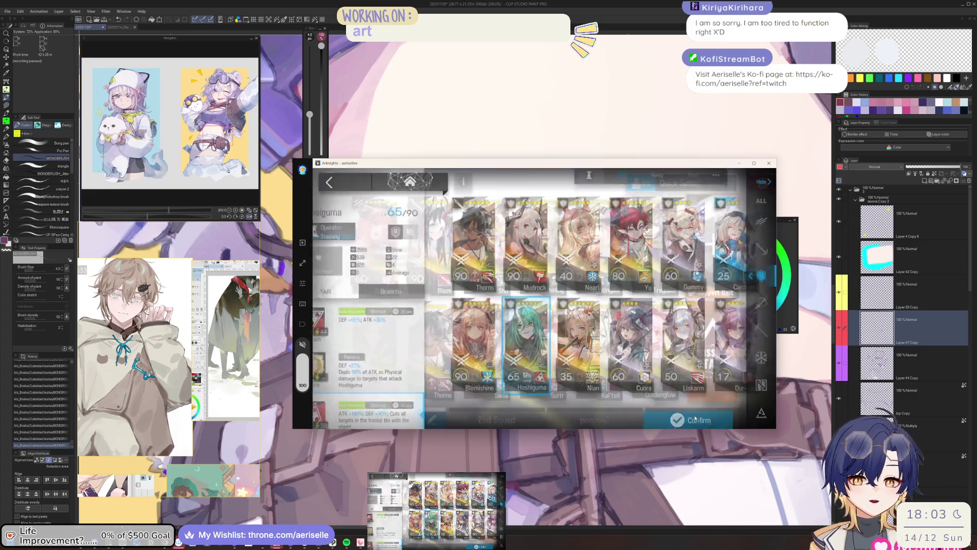
click(703, 377)
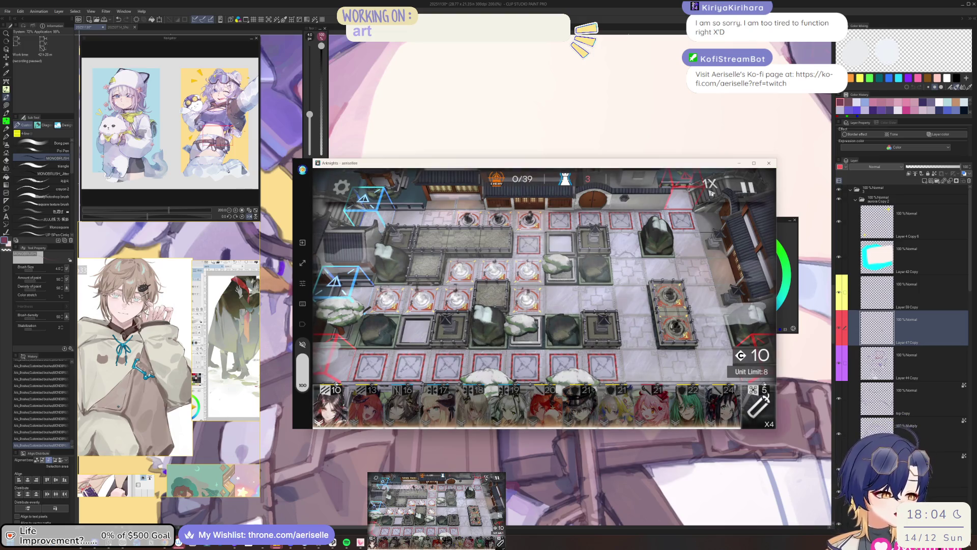
Step: Deploy Ines, trigger operator skills, and place the blonde 21-cost operator
mouse_move(333, 402)
mouse_down()
mouse_move(486, 298)
mouse_move(809, 304)
mouse_up()
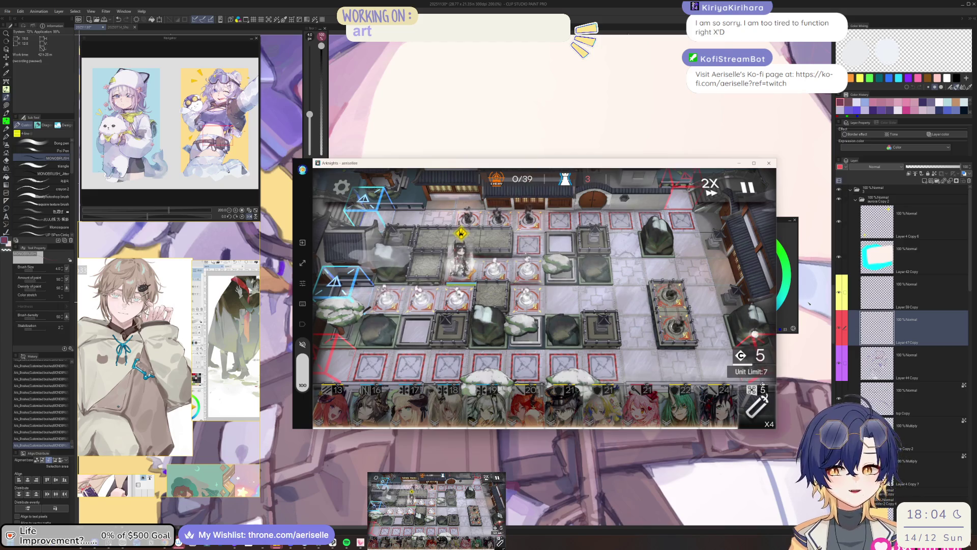
click(461, 255)
click(618, 309)
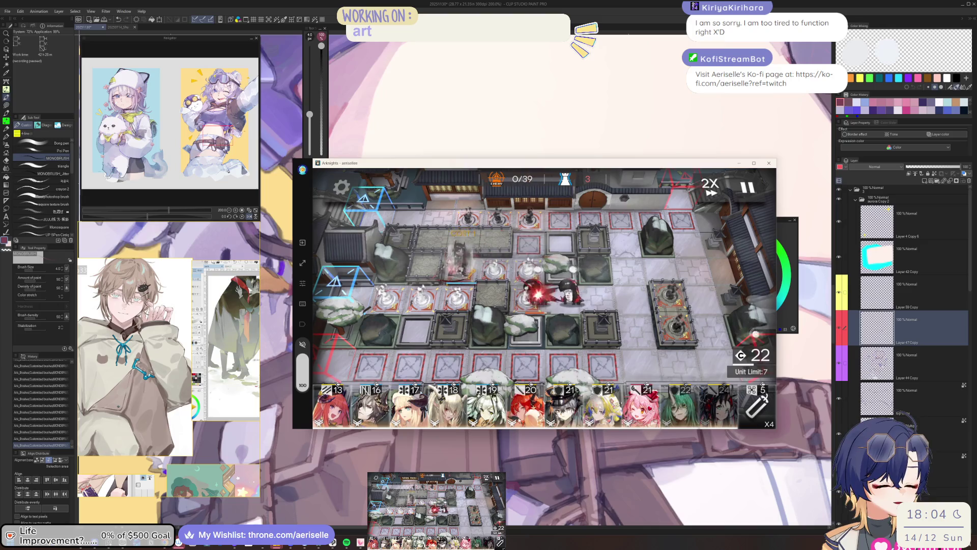
mouse_move(606, 407)
mouse_down()
mouse_move(496, 262)
mouse_move(599, 328)
mouse_up()
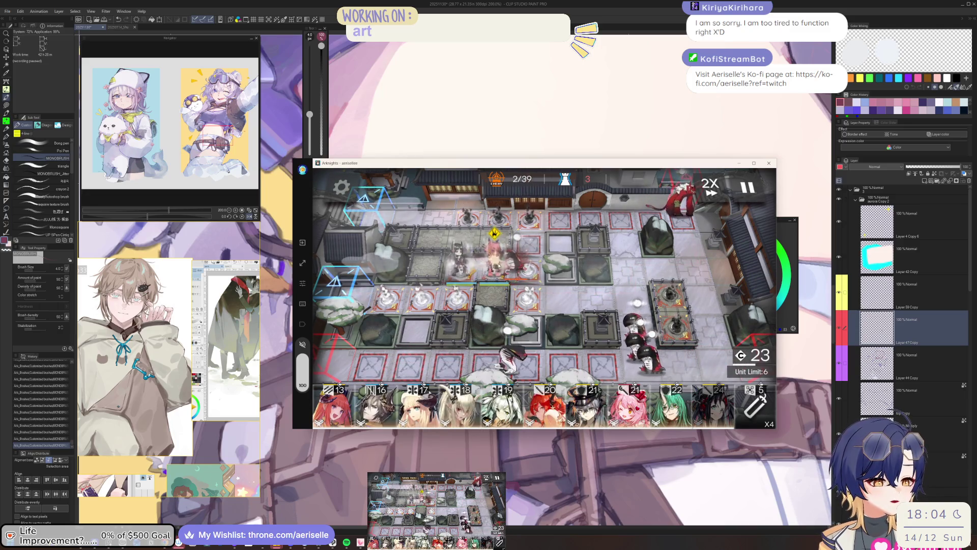
Step: Check Shu's and Kal'tsit's details, then deploy Blaze and the Two-Step Firecracker
click(501, 271)
click(501, 270)
click(501, 405)
click(502, 405)
drag(713, 405, 520, 228)
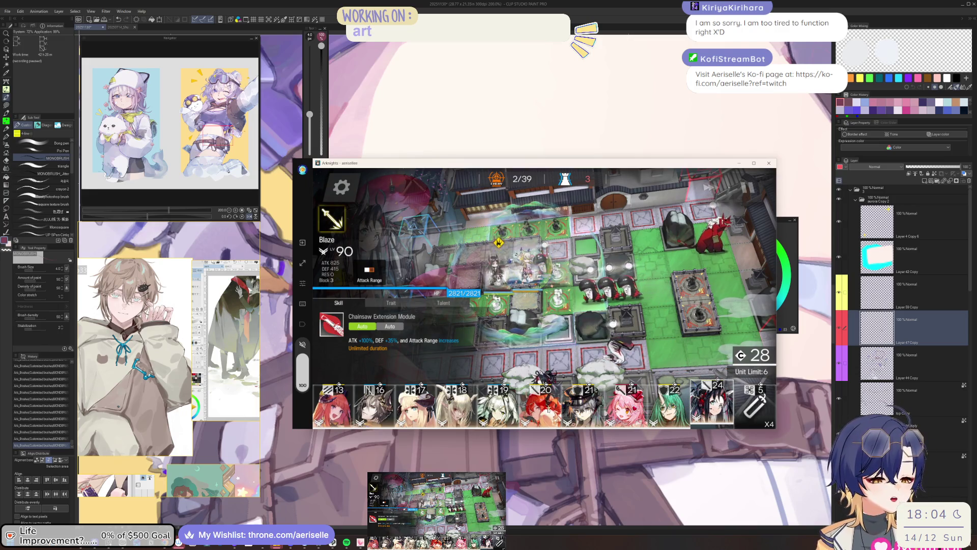
drag(753, 403, 691, 331)
click(533, 262)
drag(533, 263, 636, 257)
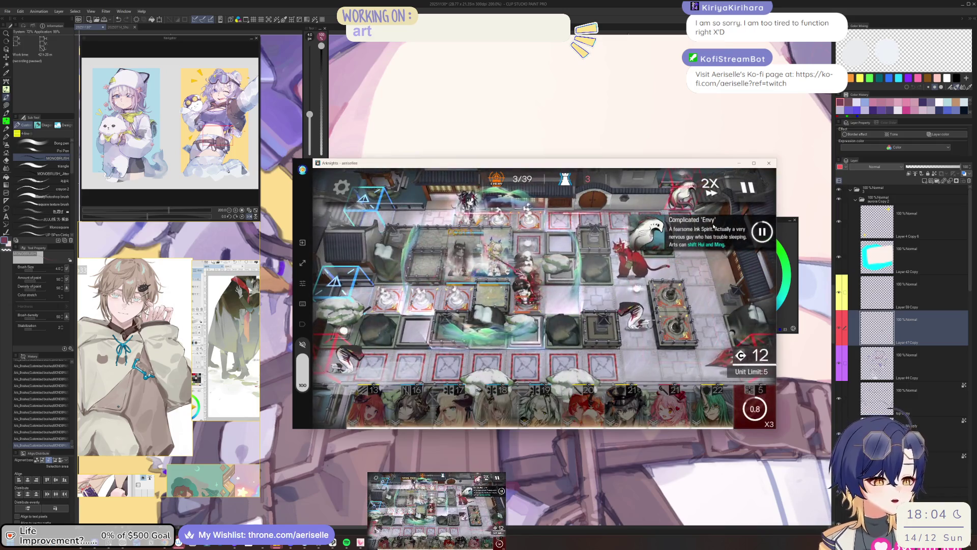
Step: Pause to dismiss the Complicated Envy notice, then deploy Tragodia and Saria
click(762, 231)
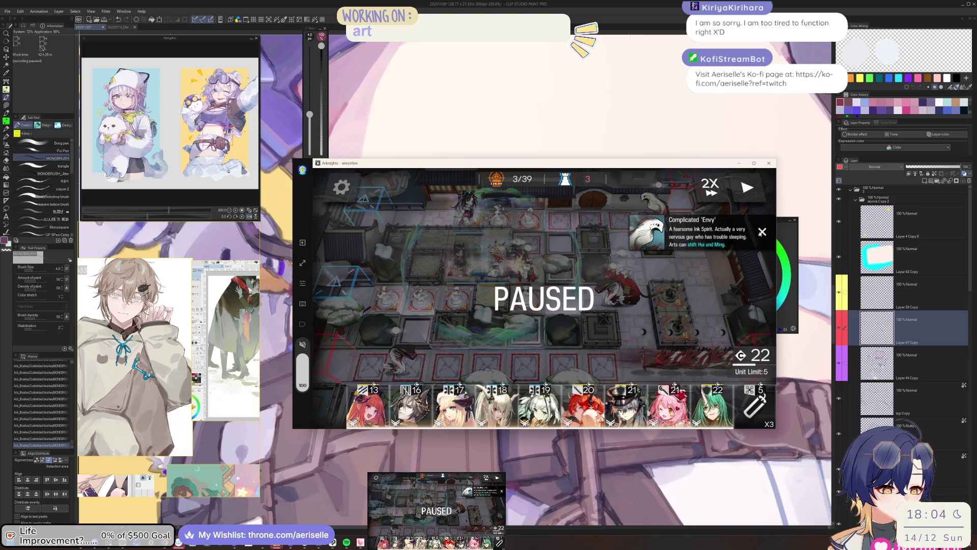
click(762, 232)
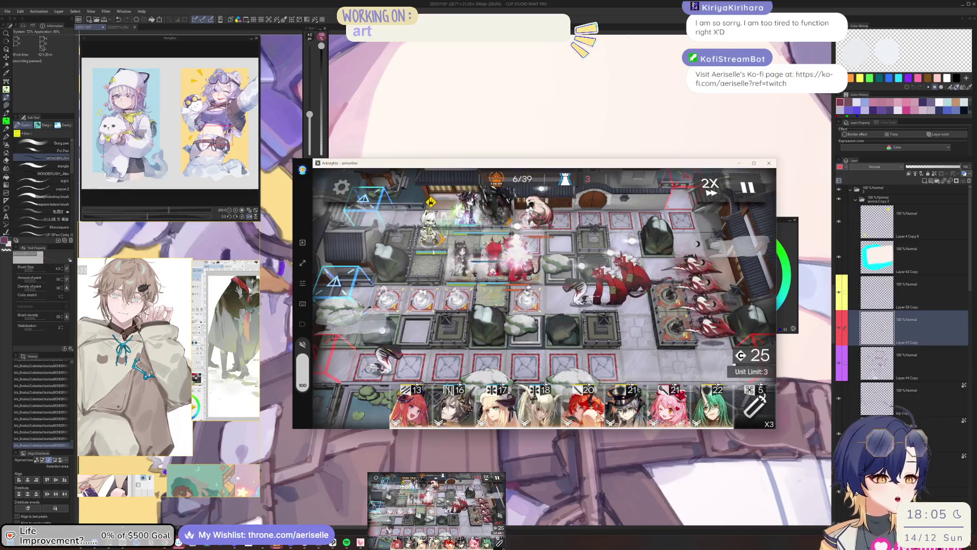
mouse_move(455, 404)
mouse_down()
mouse_move(529, 249)
mouse_move(624, 248)
mouse_up()
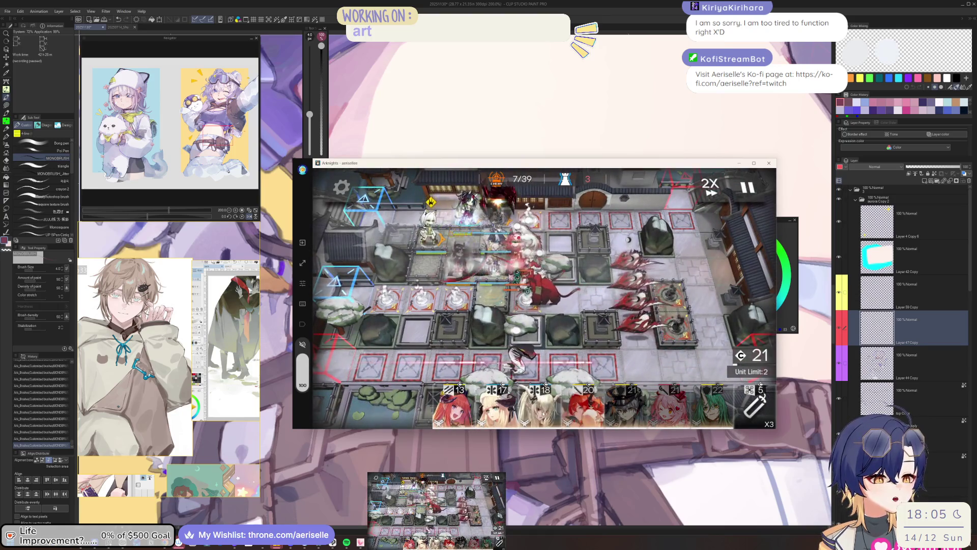
click(628, 404)
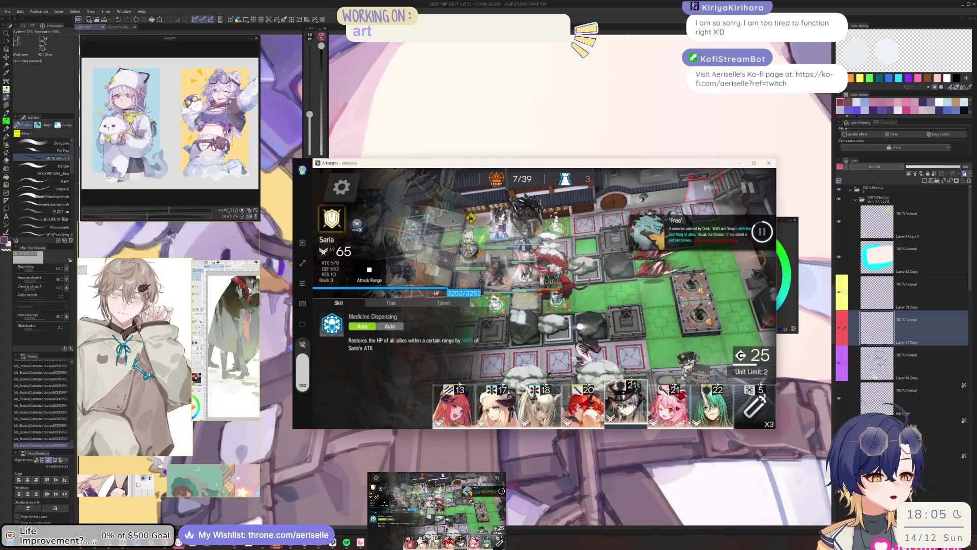
mouse_move(501, 235)
mouse_down()
mouse_move(479, 239)
mouse_move(560, 239)
mouse_up()
Step: Check Kal'tsit's ready skill and deploy Goldenglow on a top-left tile
click(575, 285)
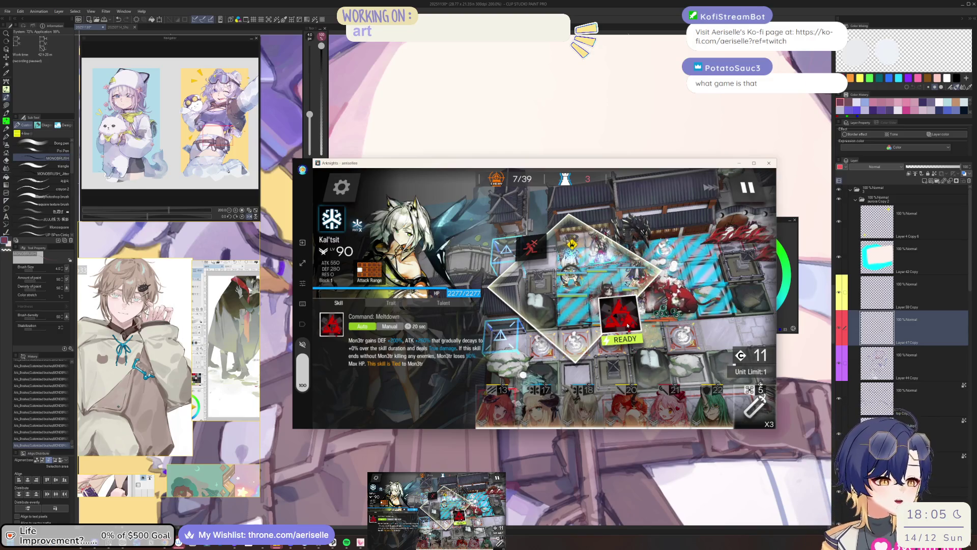
click(618, 313)
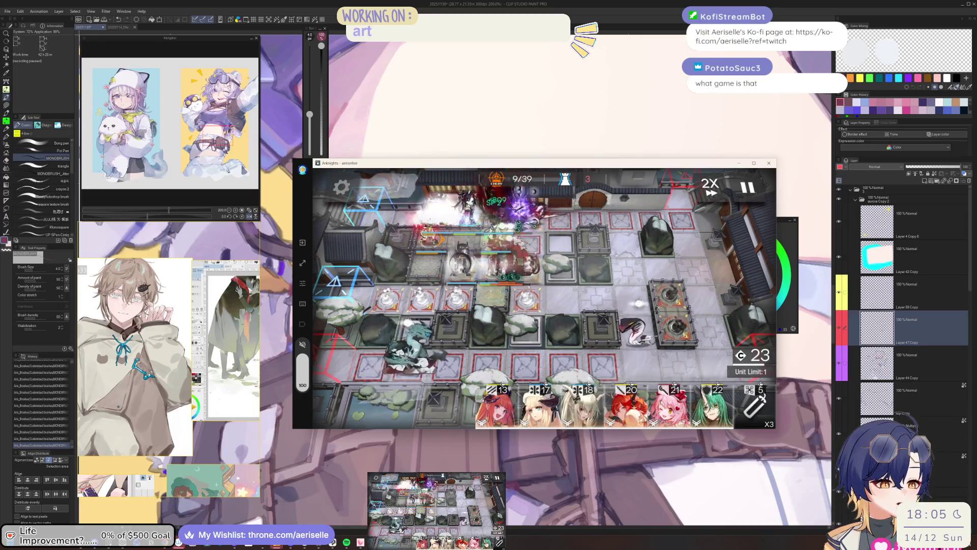
click(668, 407)
mouse_move(538, 407)
mouse_down()
mouse_move(474, 226)
mouse_move(611, 345)
mouse_up()
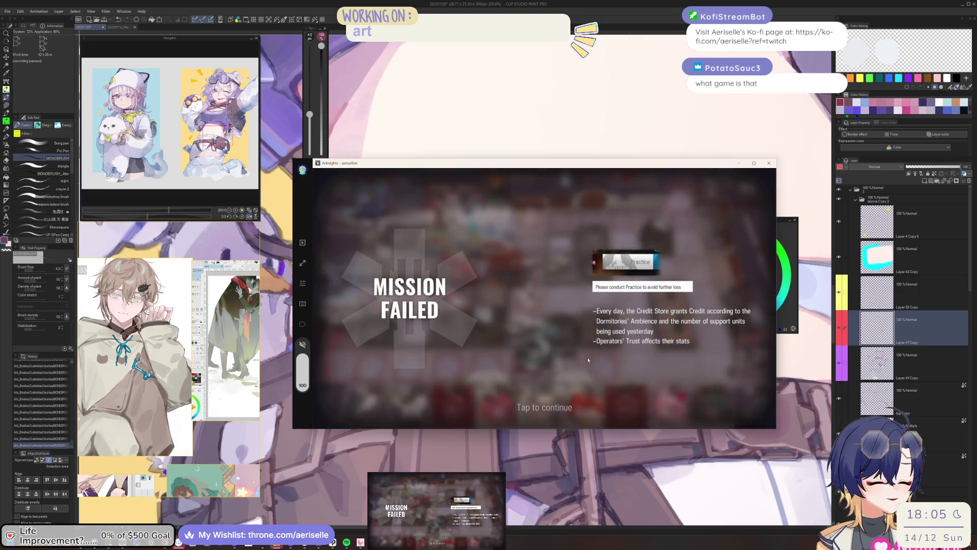
Step: Tap past MISSION FAILED and the results back to the FM-8 page with 98/180 Sanity
click(587, 359)
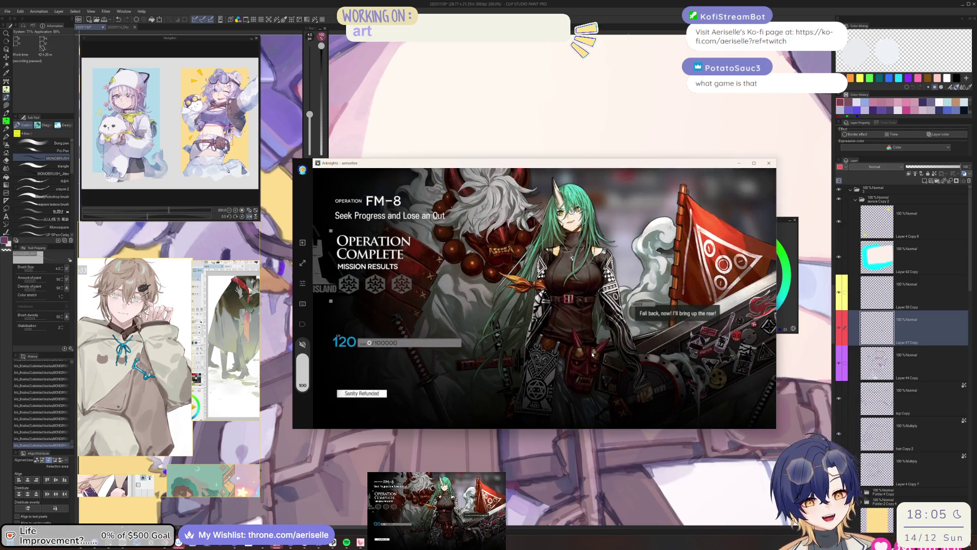
click(701, 340)
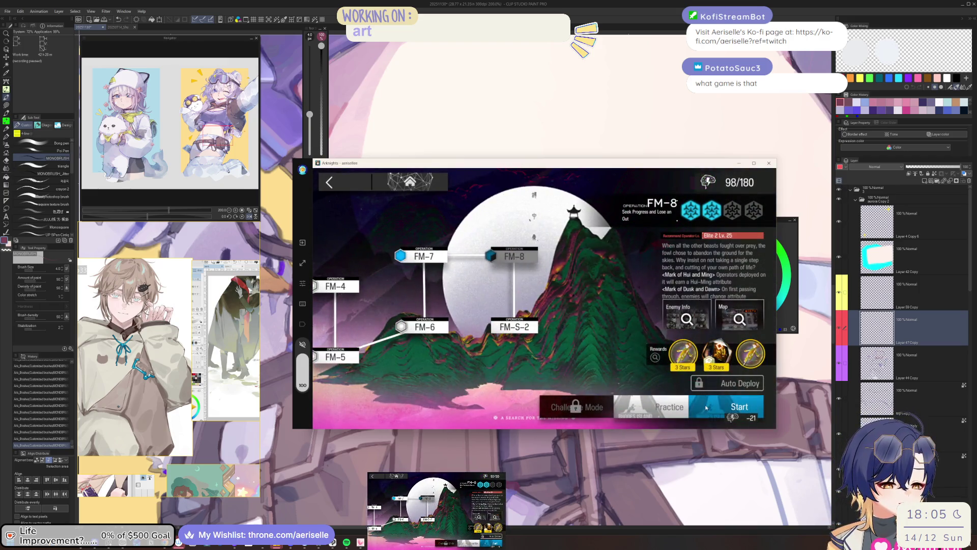
Step: Put Myrtle into the FM-8 squad and launch the fifth attempt
click(707, 407)
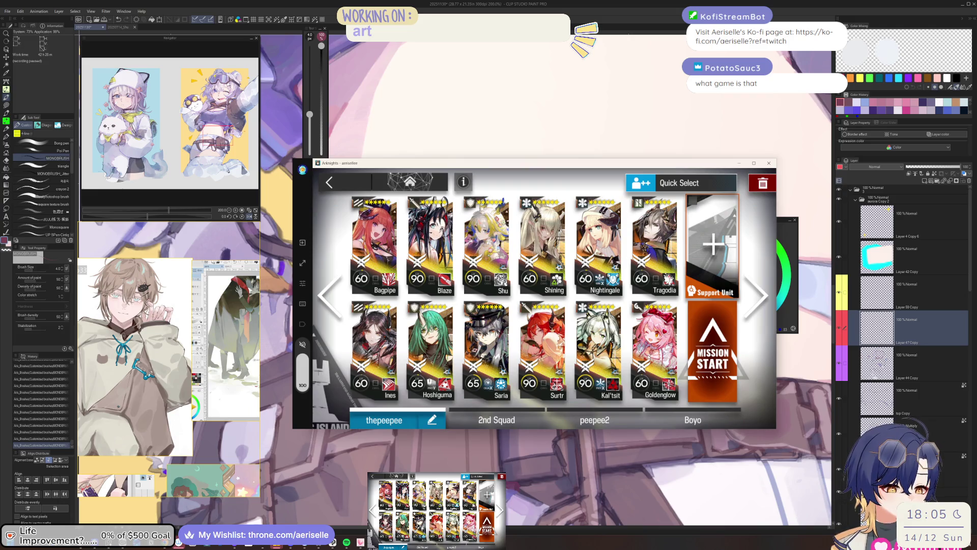
click(385, 262)
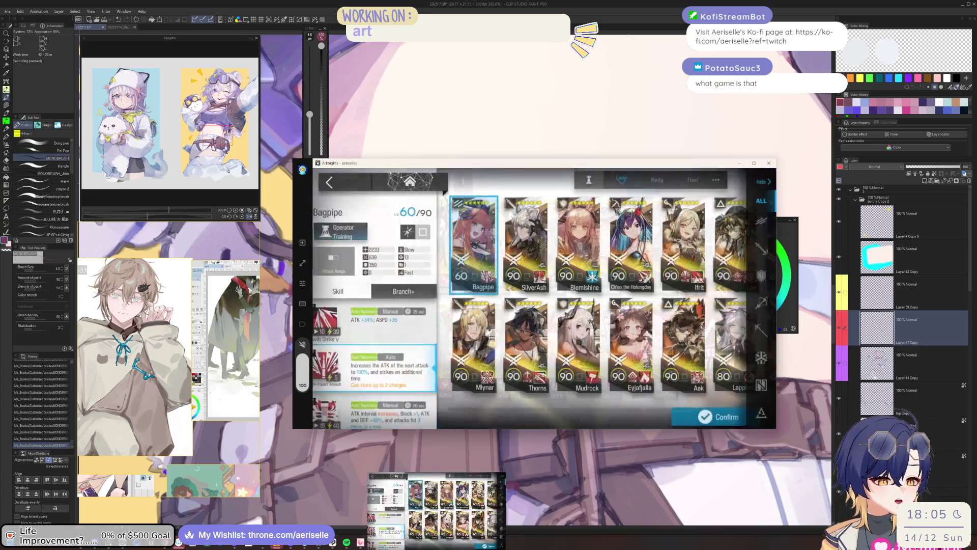
click(526, 338)
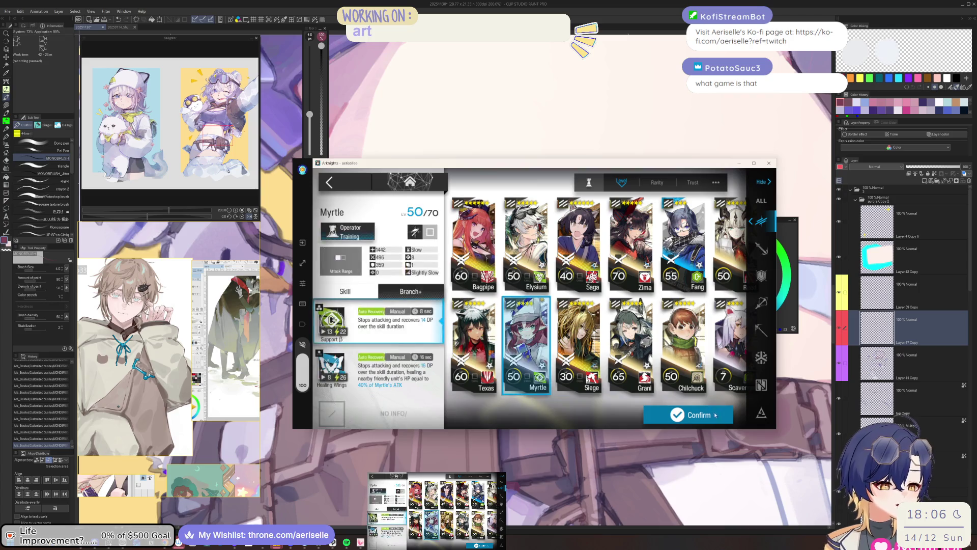
click(687, 414)
click(686, 383)
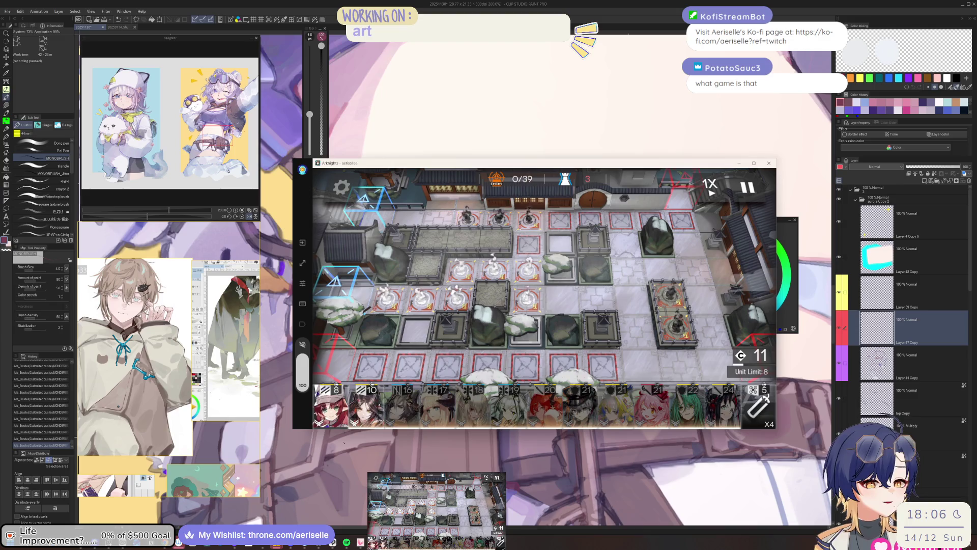
Step: Deploy Ines, switch the battle to 2X speed, and activate an operator's skill
click(377, 405)
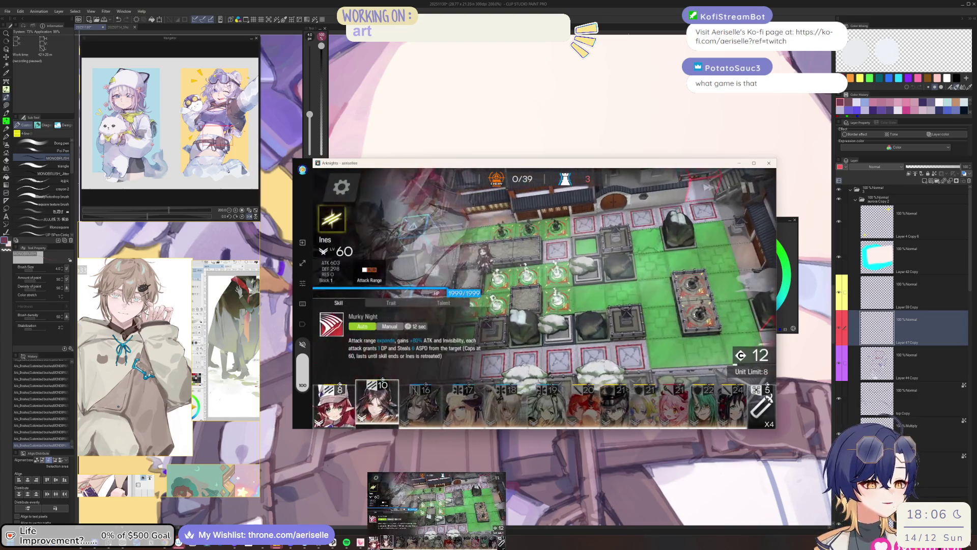
drag(494, 279, 585, 273)
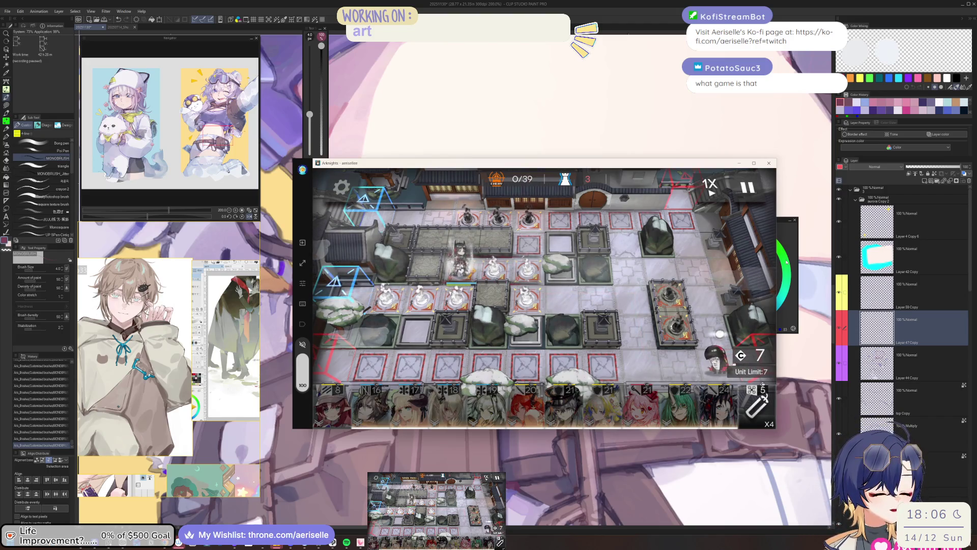
click(710, 186)
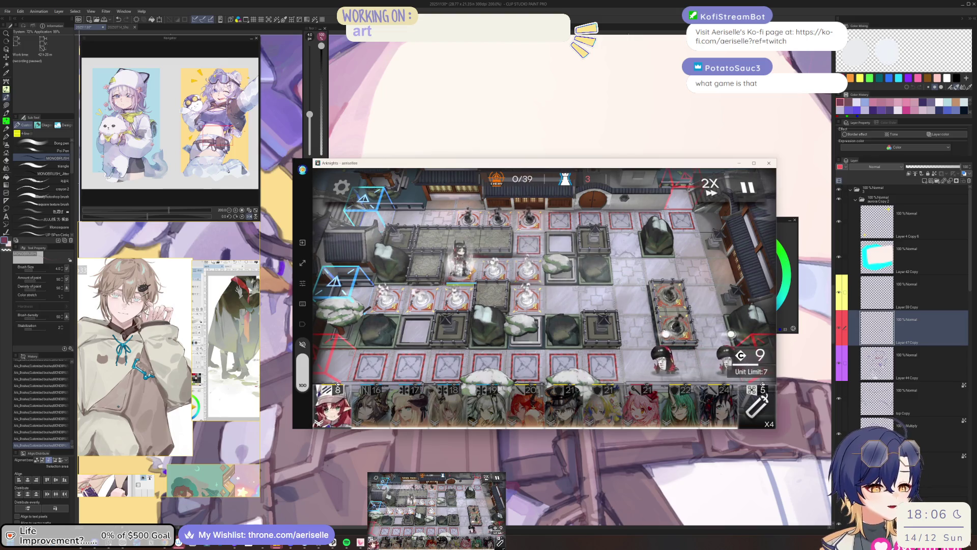
click(461, 254)
click(590, 310)
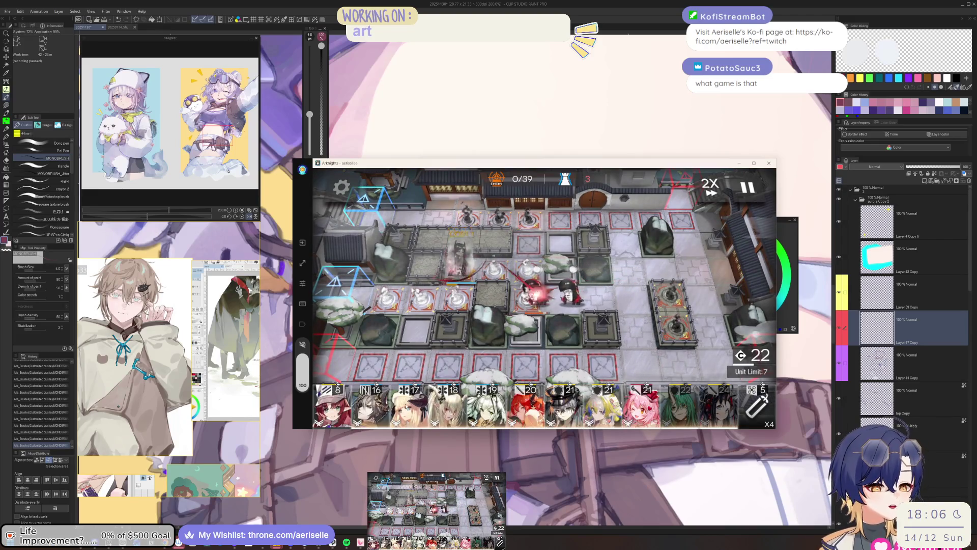
Step: Deploy the blond operator and Myrtle, then activate Myrtle's skill
mouse_move(609, 405)
mouse_down()
mouse_move(535, 285)
mouse_move(495, 255)
mouse_move(592, 302)
mouse_up()
mouse_move(334, 402)
mouse_down()
mouse_move(474, 314)
mouse_move(436, 295)
mouse_move(586, 294)
mouse_up()
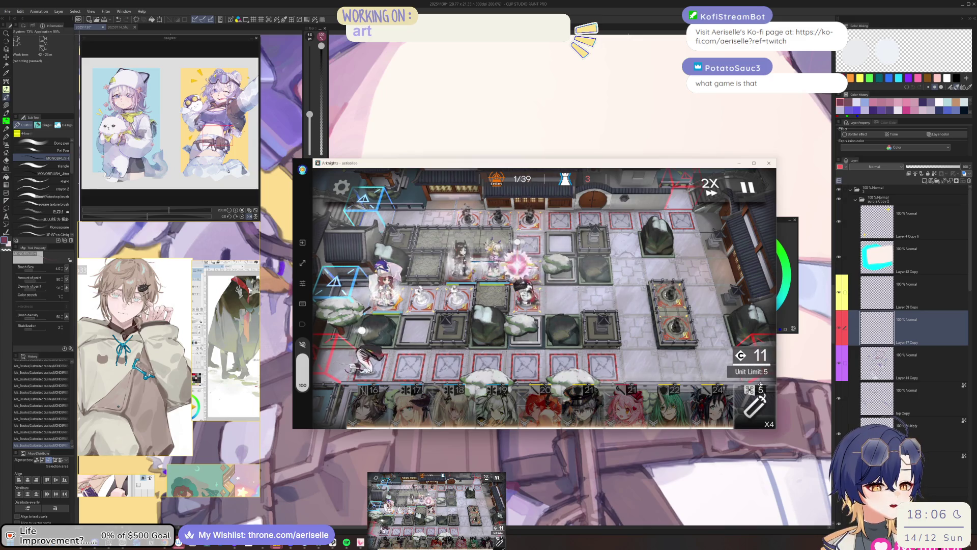
click(389, 294)
click(630, 347)
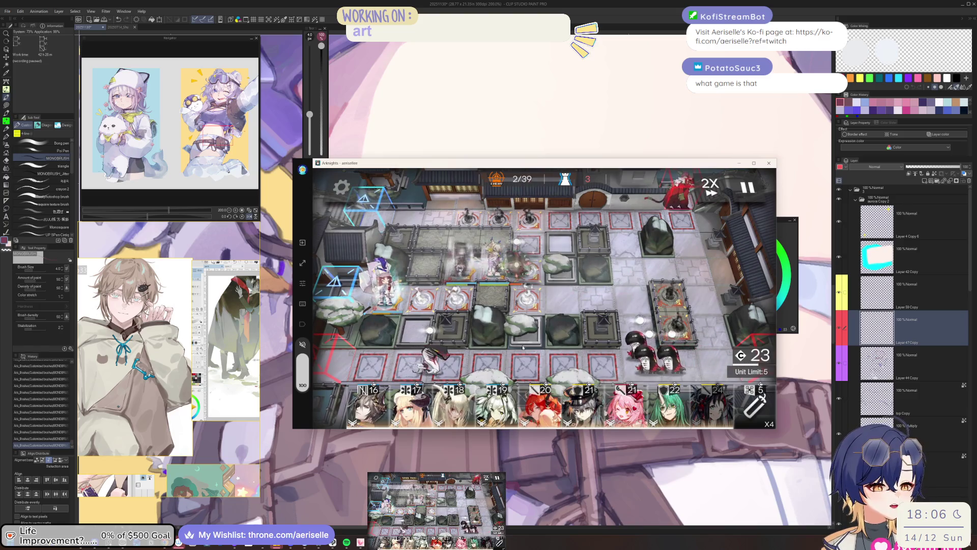
Step: Deploy Blaze onto the field and check Shu and another operator
mouse_move(497, 405)
mouse_down()
mouse_move(600, 356)
mouse_move(661, 403)
mouse_move(495, 218)
mouse_move(544, 218)
mouse_up()
click(711, 404)
click(578, 305)
click(621, 301)
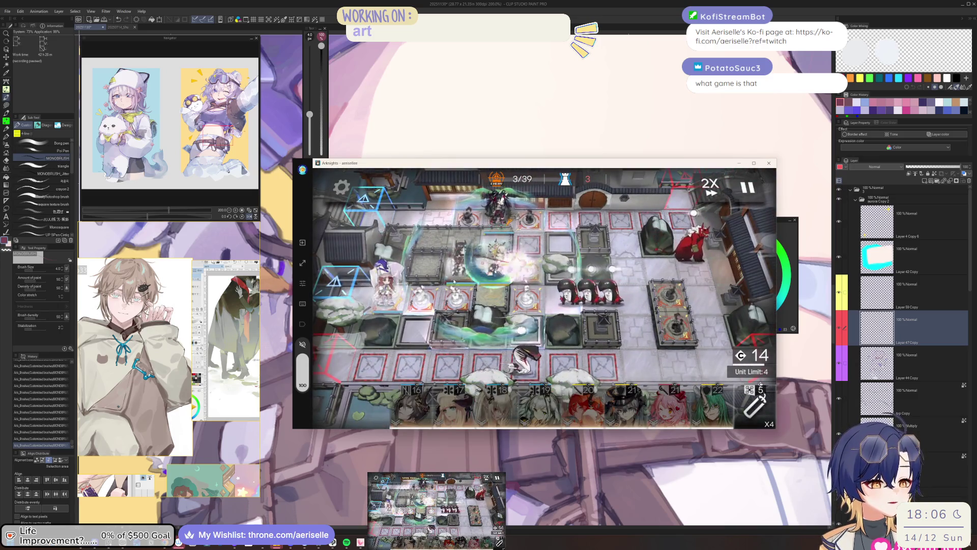
click(463, 269)
click(563, 313)
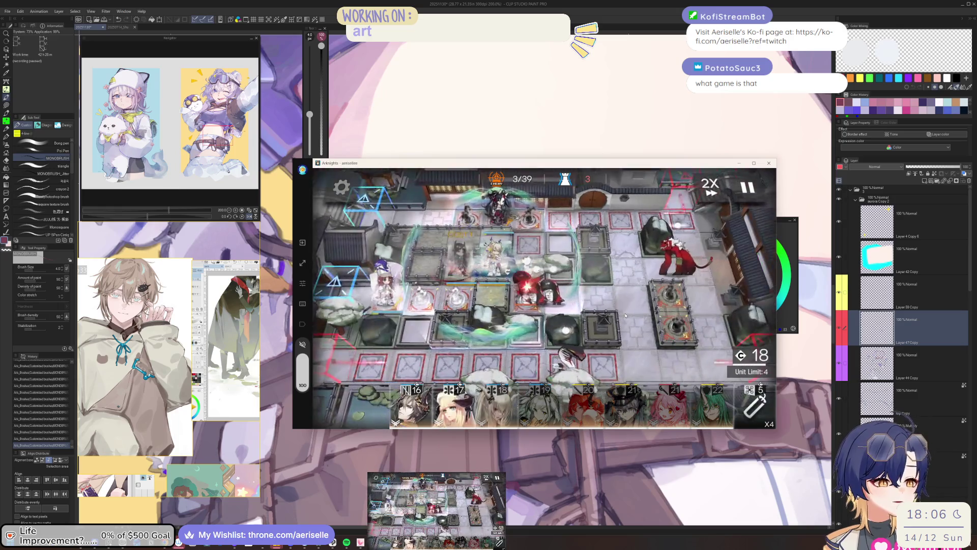
Step: Place Kal'tsit facing right and deploy the cost-10 operator
click(511, 419)
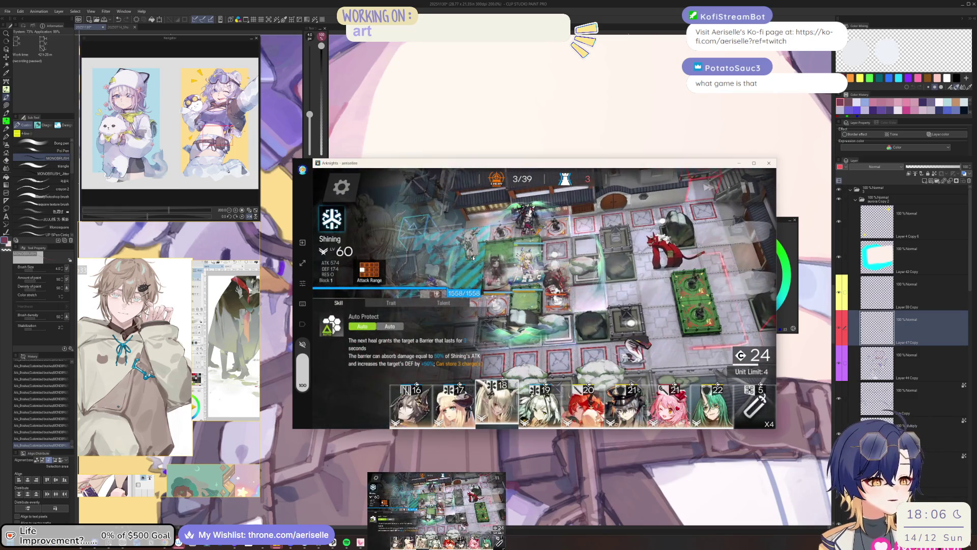
drag(540, 405, 471, 260)
drag(628, 255, 623, 250)
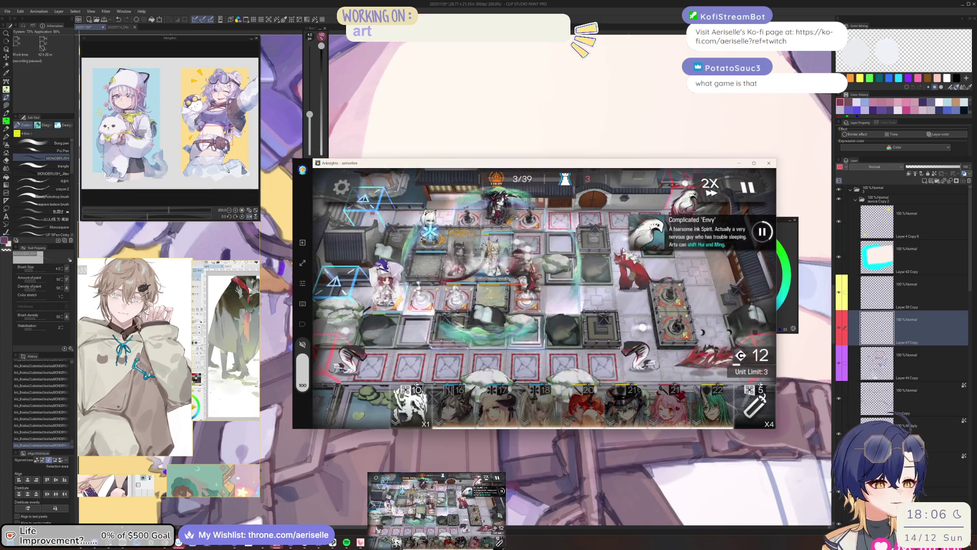
click(410, 408)
mouse_move(410, 407)
mouse_down()
mouse_move(560, 229)
mouse_move(601, 229)
mouse_up()
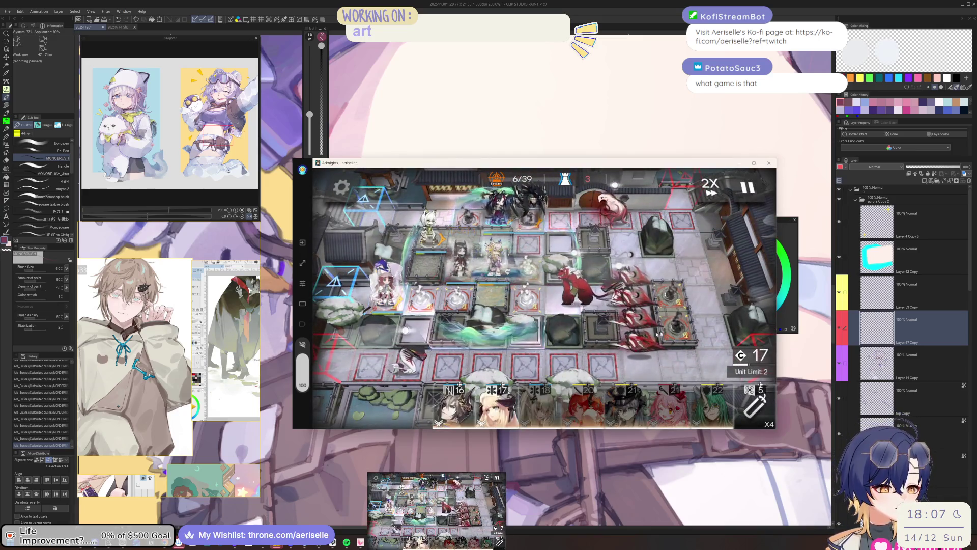
Step: Deploy Nightingale facing right on the centre tile and check Kal'tsit's skill
click(496, 405)
drag(496, 405, 528, 252)
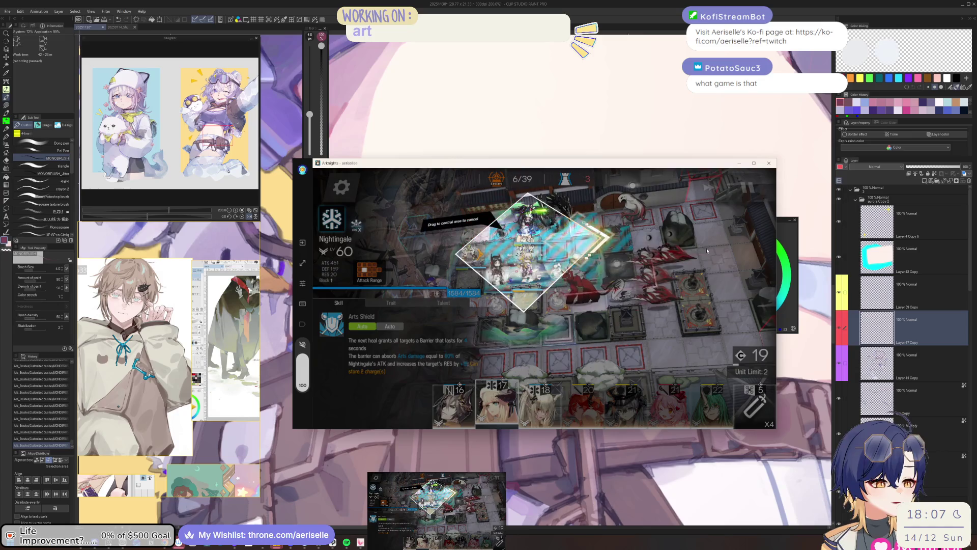
drag(706, 248, 707, 249)
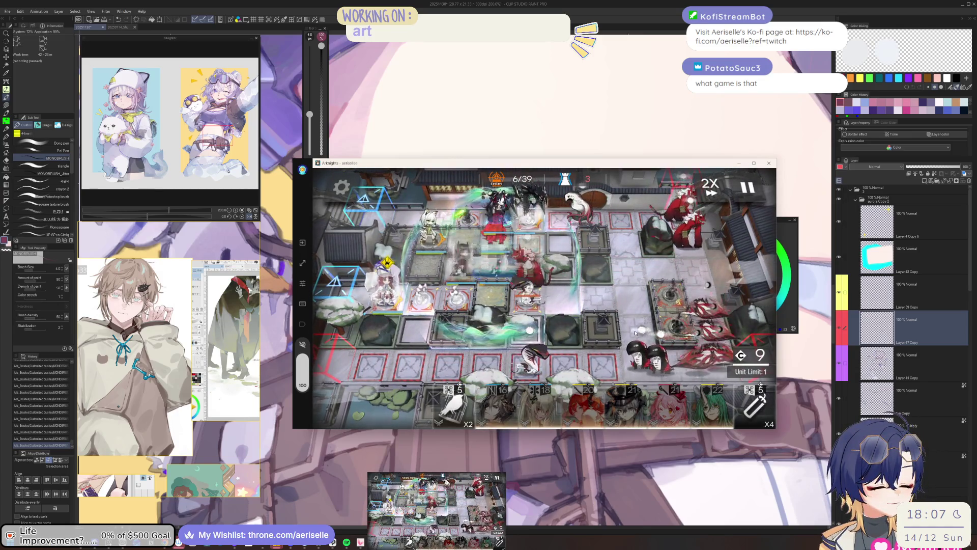
click(428, 227)
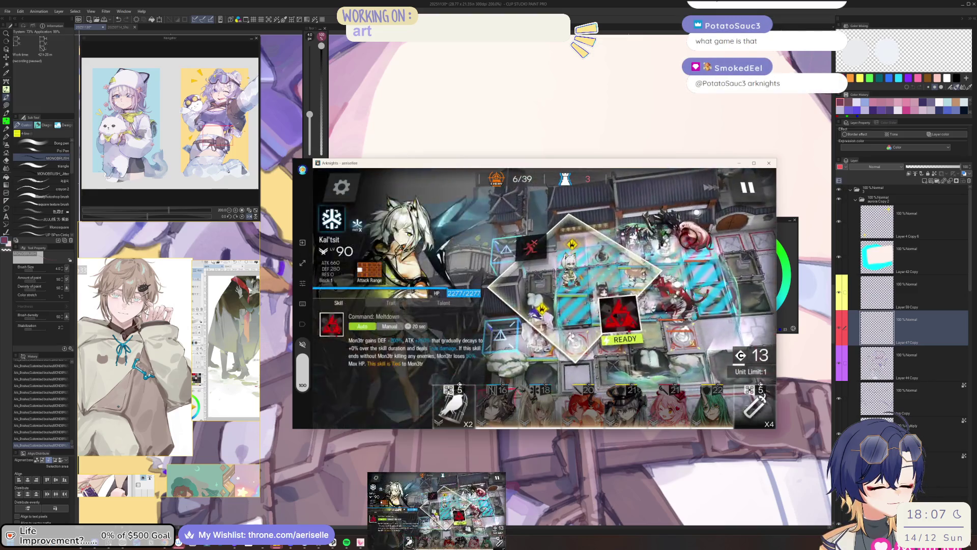
click(683, 290)
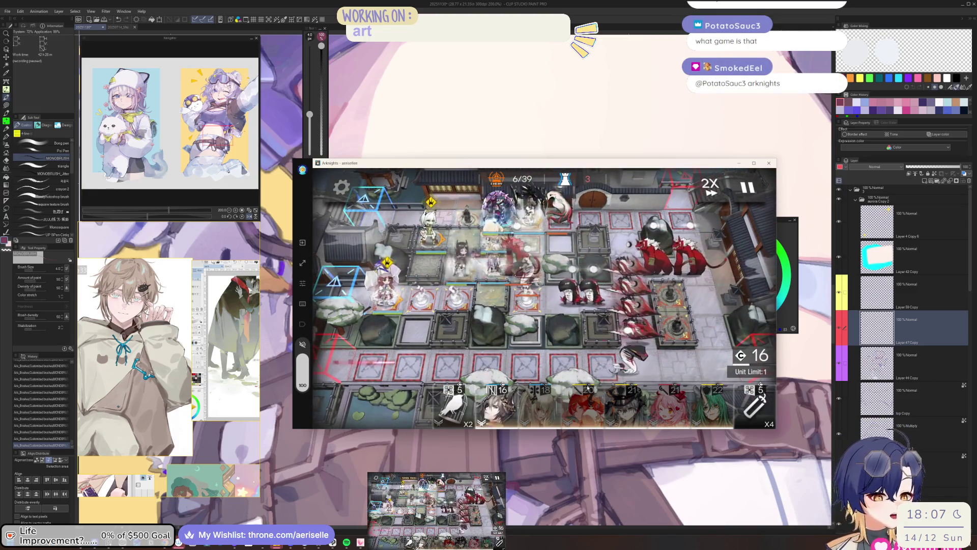
Step: Deploy Hoshiguma onto the field with her facing set
click(717, 415)
click(716, 415)
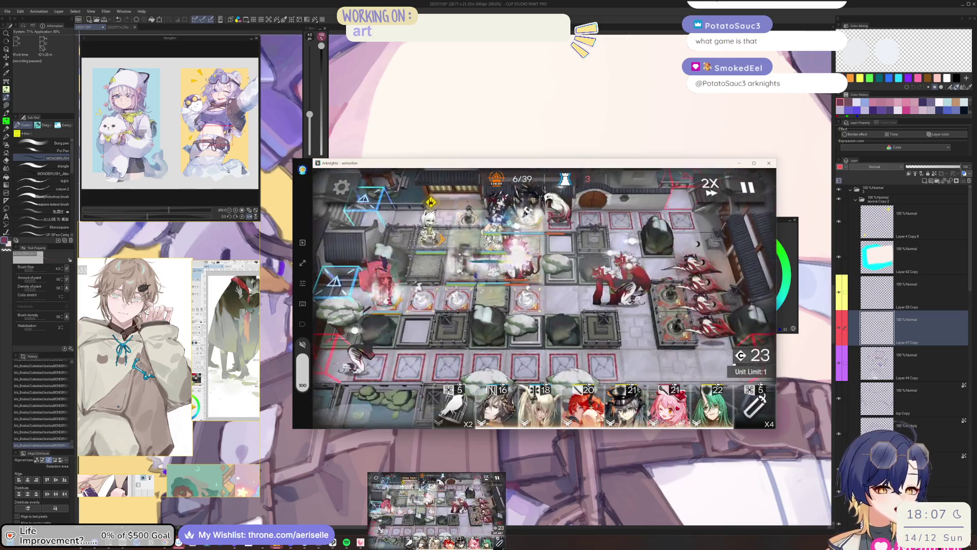
click(717, 407)
drag(716, 407, 502, 234)
drag(746, 245, 746, 245)
click(603, 334)
click(603, 334)
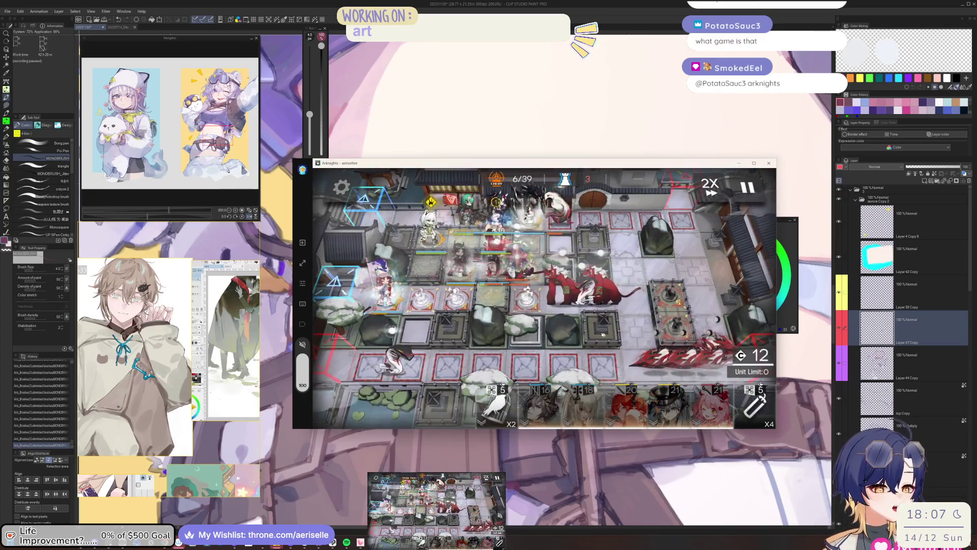
Step: Deploy the Two-Step Firecracker and inspect several deployed units' ranges and details
click(756, 403)
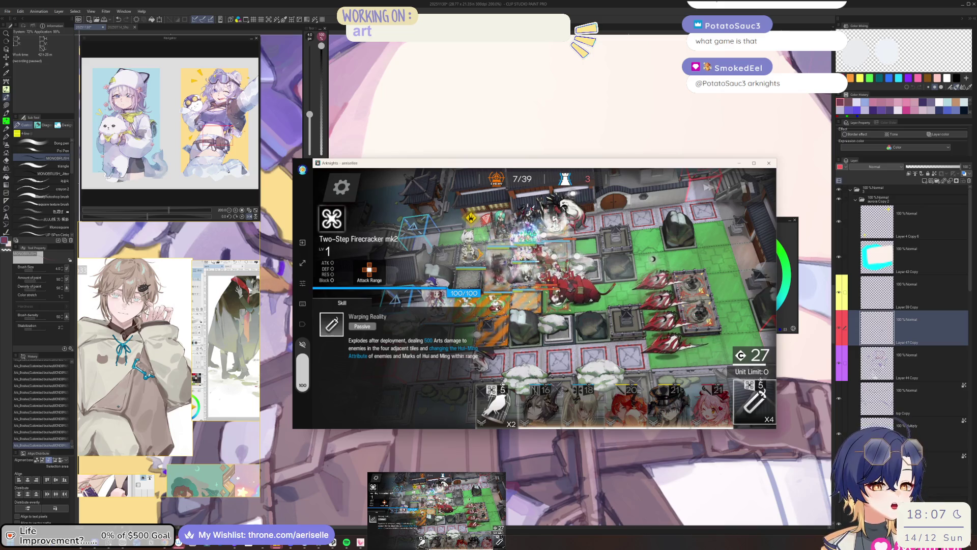
drag(557, 279, 509, 282)
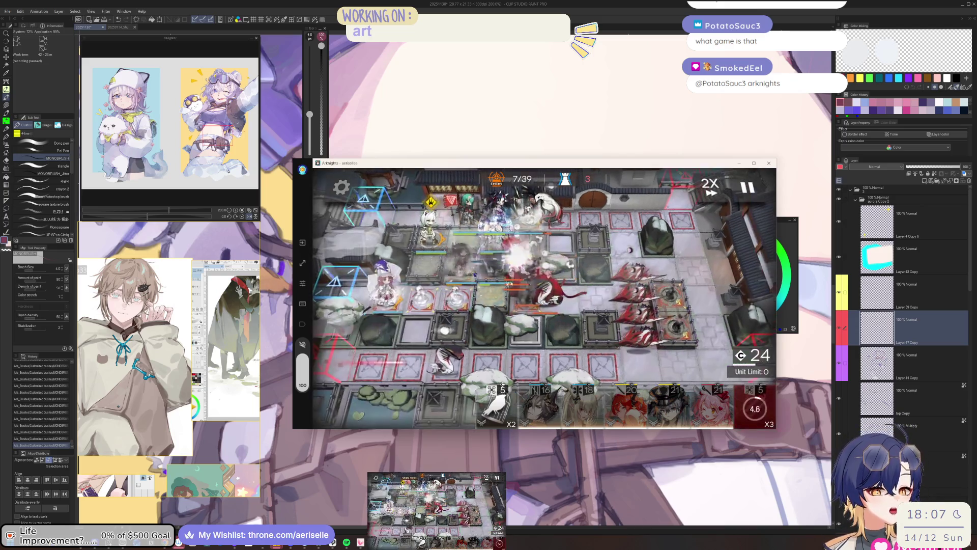
click(492, 262)
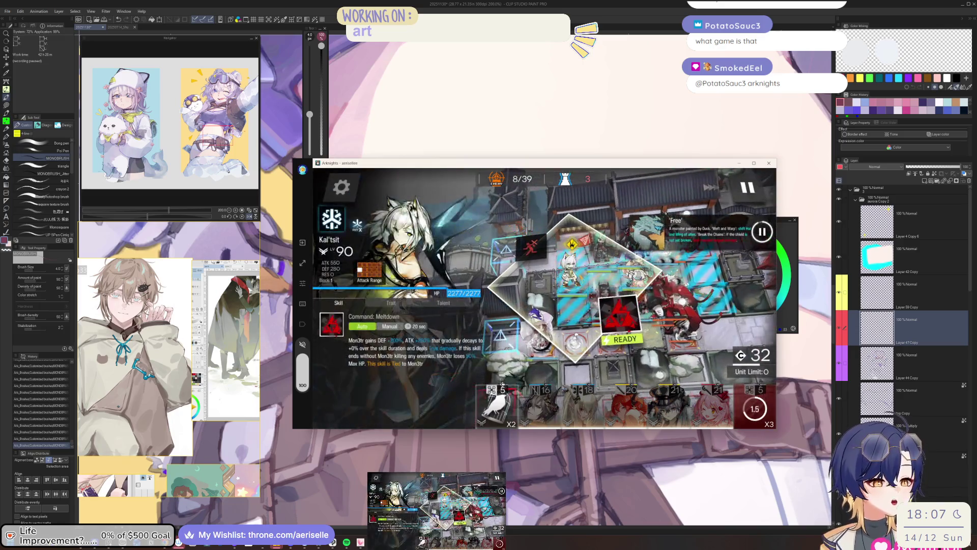
click(439, 274)
click(442, 237)
click(629, 314)
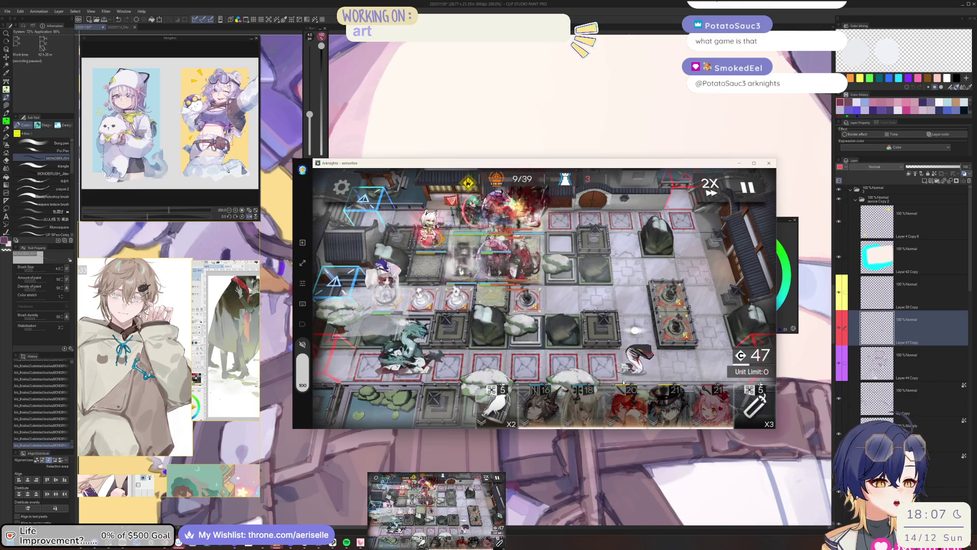
click(496, 254)
click(729, 319)
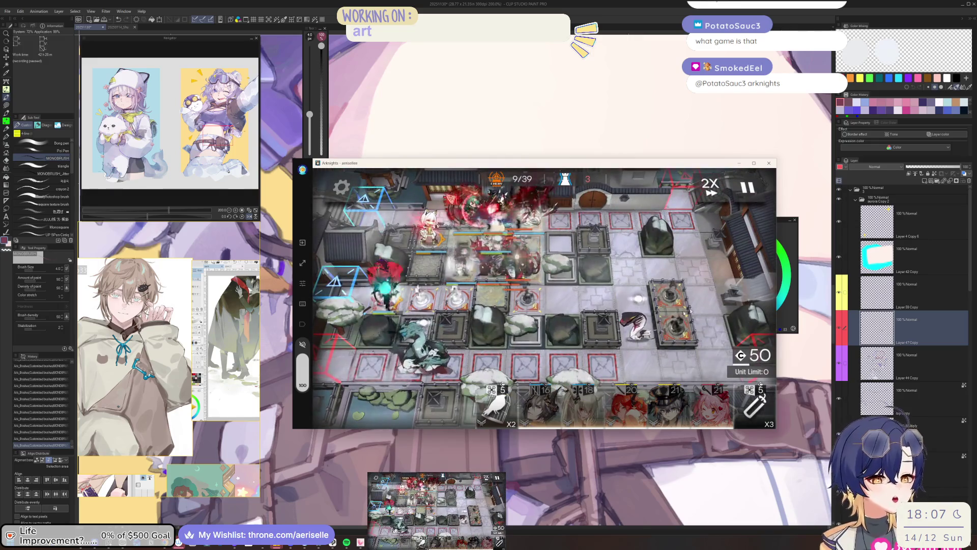
Step: Deploy the red-haired 20-cost operator with its facing set, then inspect units
mouse_move(626, 407)
mouse_down()
mouse_move(499, 285)
mouse_move(386, 285)
mouse_up()
drag(497, 273, 560, 273)
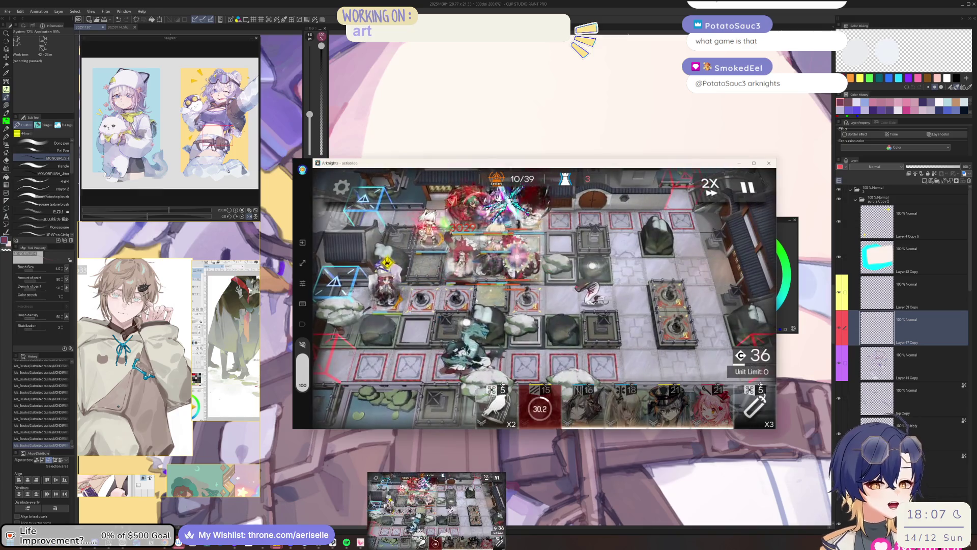
click(387, 285)
click(560, 275)
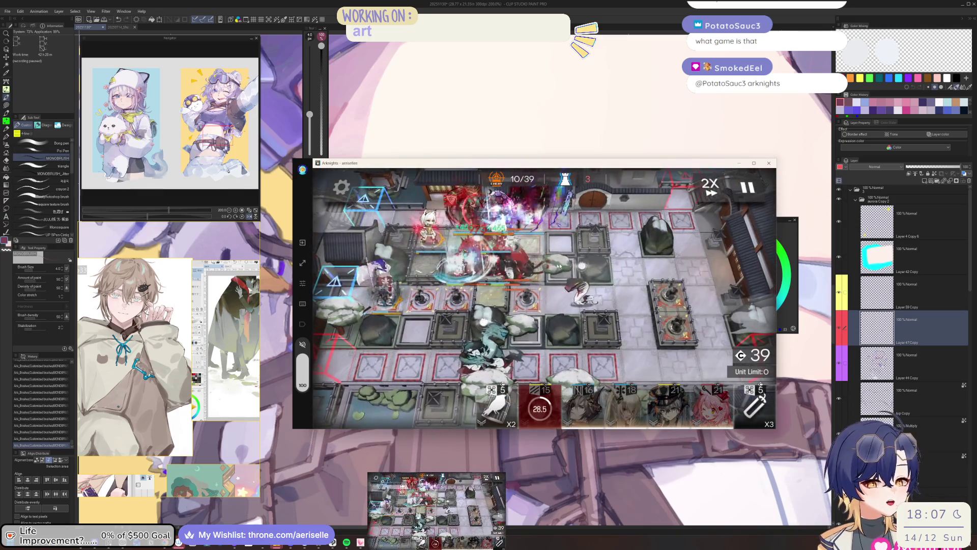
click(467, 259)
click(741, 321)
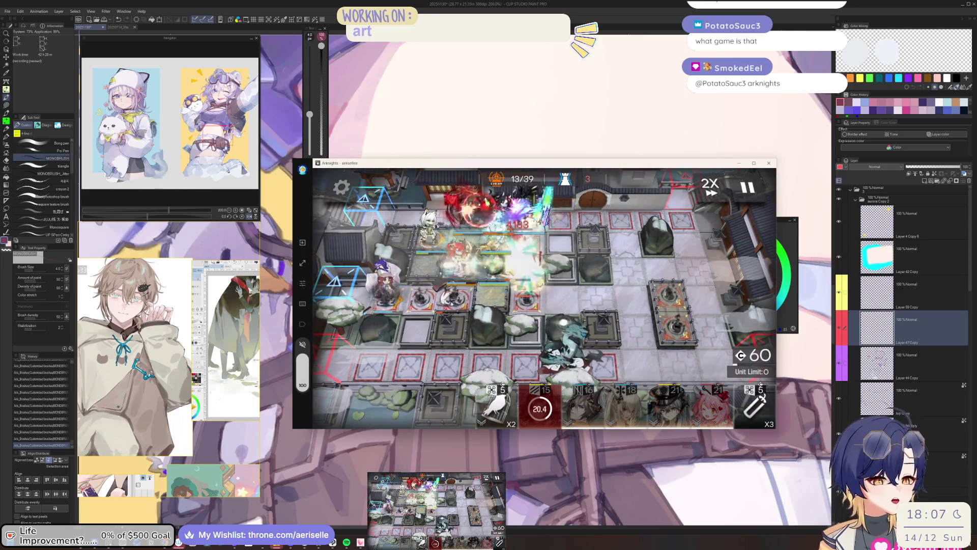
Step: Retreat the 30-cost operator and start placing Goldenglow on a tile
click(567, 290)
click(544, 258)
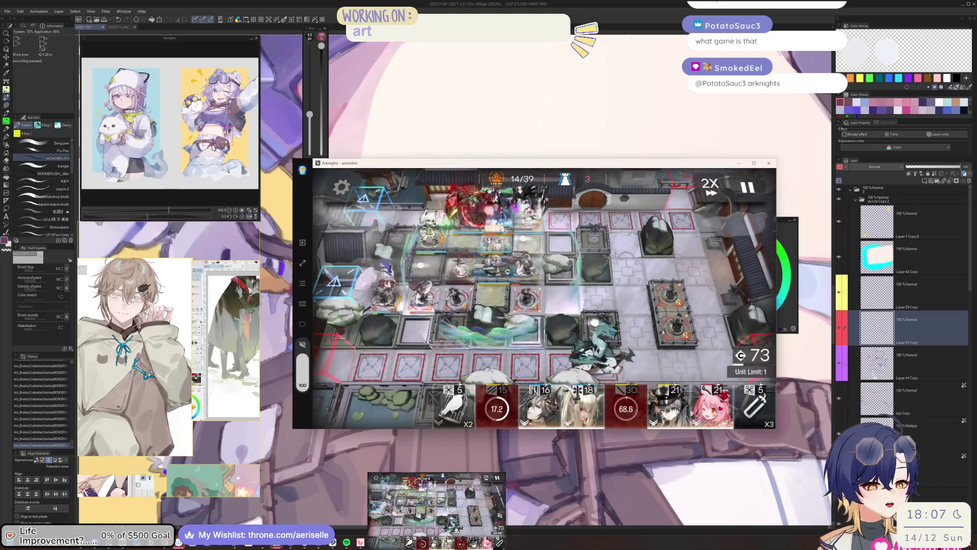
click(615, 322)
click(627, 322)
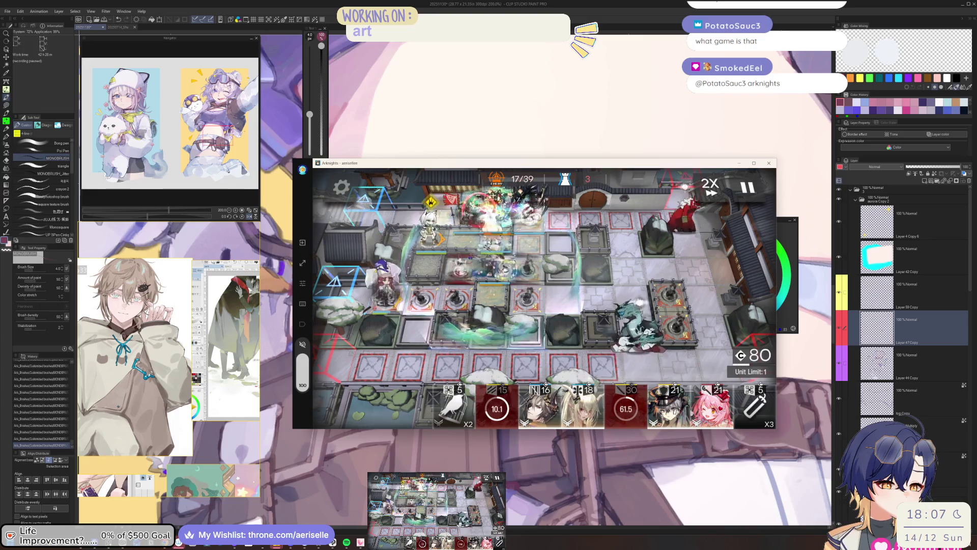
drag(711, 407, 558, 304)
drag(495, 255, 495, 255)
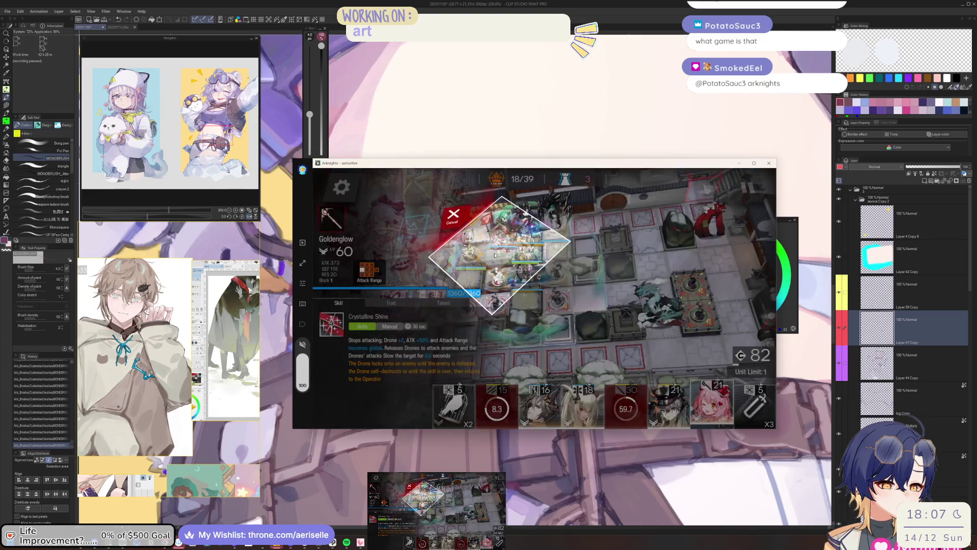
Step: Finish deploying Goldenglow facing right and check Kal'tsit's skill
drag(640, 256, 641, 257)
click(585, 275)
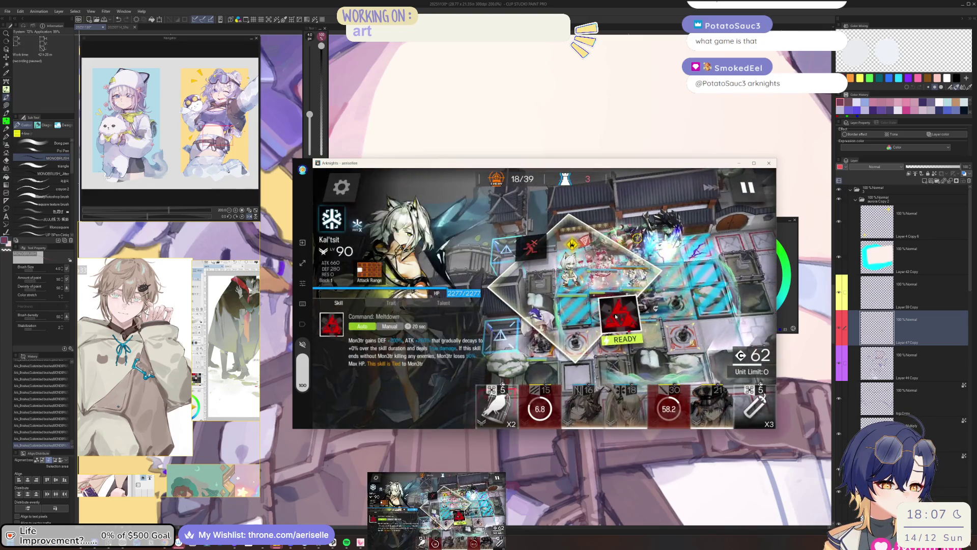
click(752, 290)
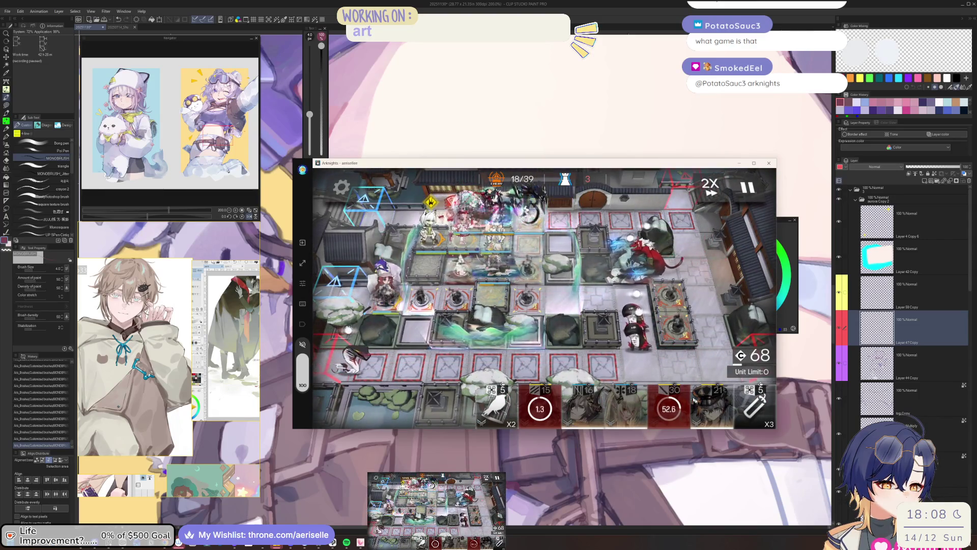
click(683, 339)
click(718, 363)
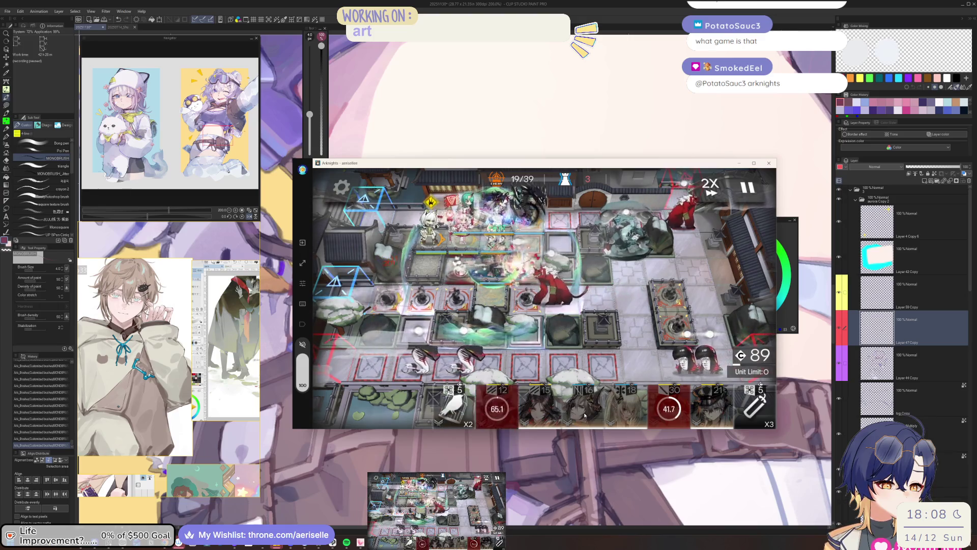
Step: Deploy the 21-cost operator and check Goldenglow's and Kal'tsit's skills
mouse_move(711, 404)
mouse_down()
mouse_move(478, 245)
mouse_move(529, 244)
mouse_up()
click(481, 241)
click(614, 316)
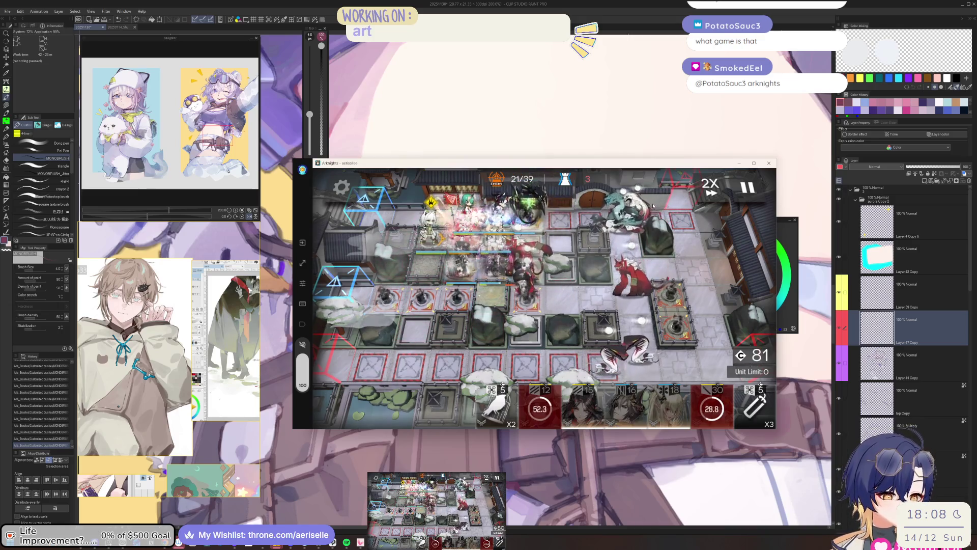
click(430, 229)
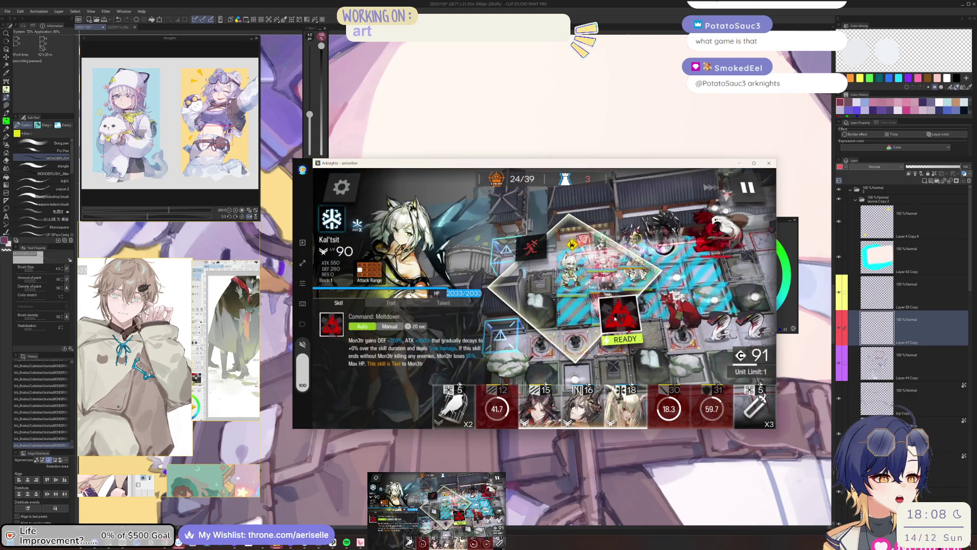
click(615, 318)
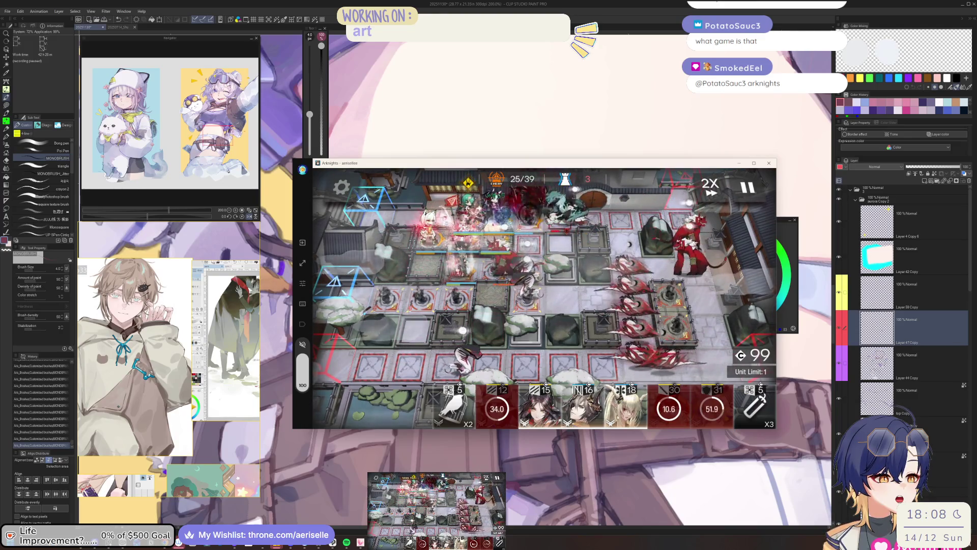
Step: Deploy Ines, Shining and Surtr, then activate an operator's skill
mouse_move(540, 407)
mouse_down()
mouse_move(542, 356)
mouse_move(523, 260)
mouse_move(585, 260)
mouse_up()
click(479, 217)
click(479, 217)
mouse_move(626, 407)
mouse_down()
mouse_move(472, 277)
mouse_move(570, 280)
mouse_up()
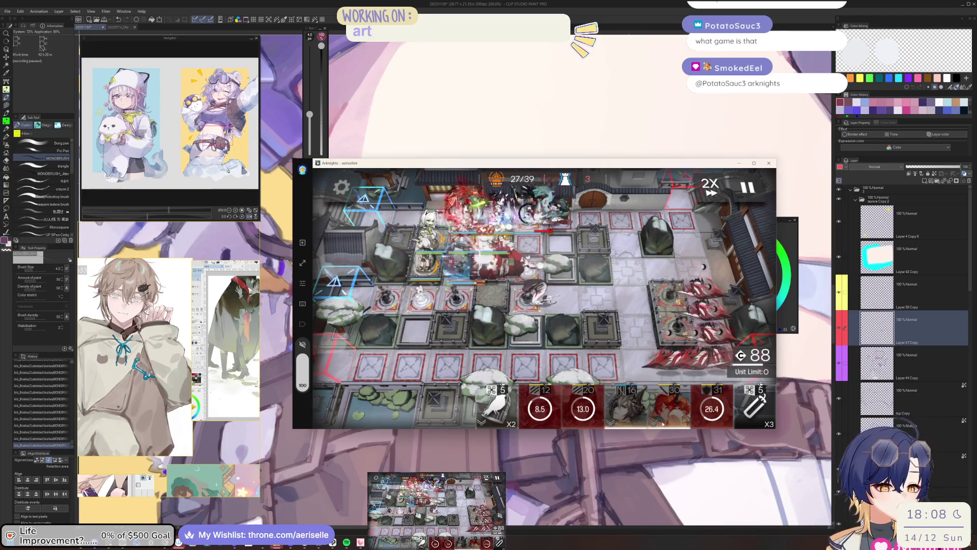
mouse_move(671, 405)
mouse_down()
mouse_move(585, 305)
mouse_move(526, 336)
mouse_move(491, 296)
mouse_move(469, 304)
mouse_up()
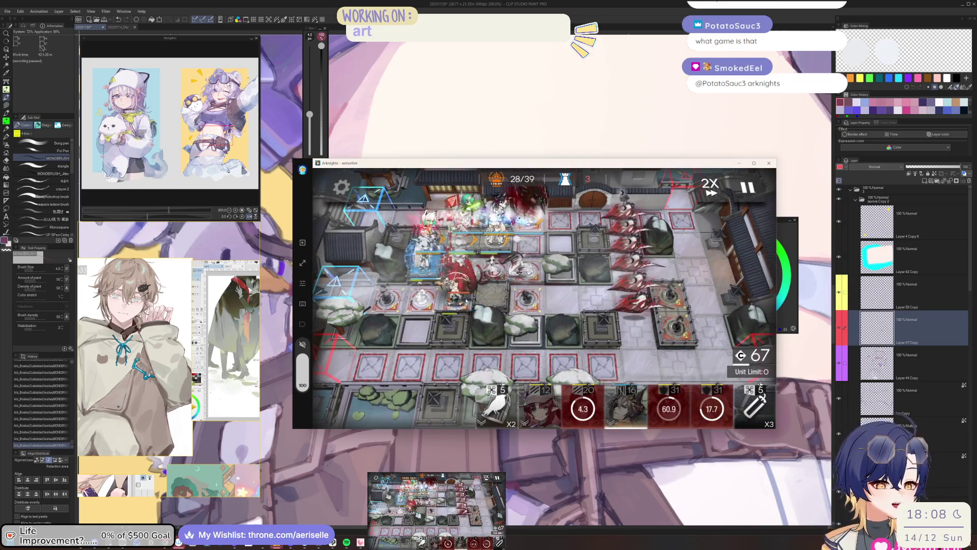
click(458, 291)
click(474, 371)
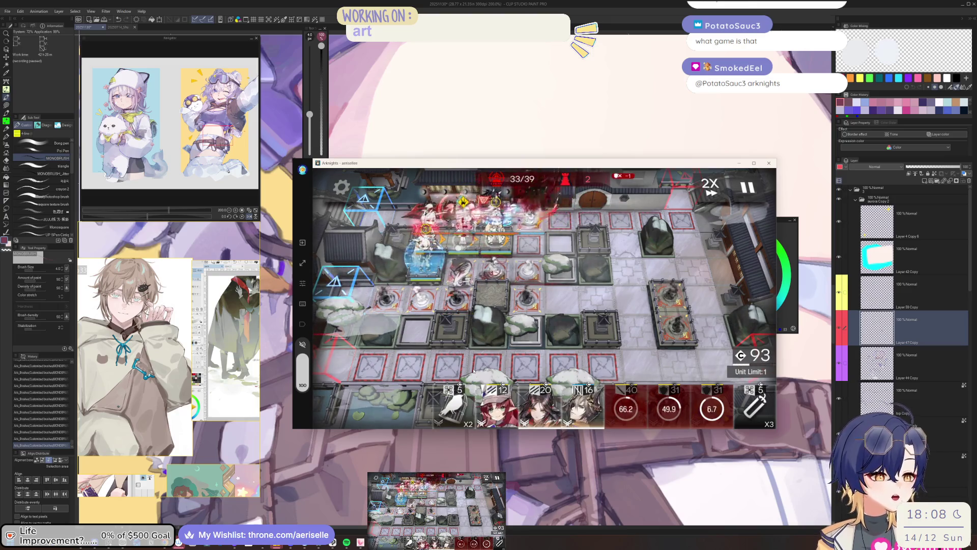
Step: Abandon the operation via Esc and Retreat, and dismiss the Mission Failed screen
key(Escape)
click(642, 374)
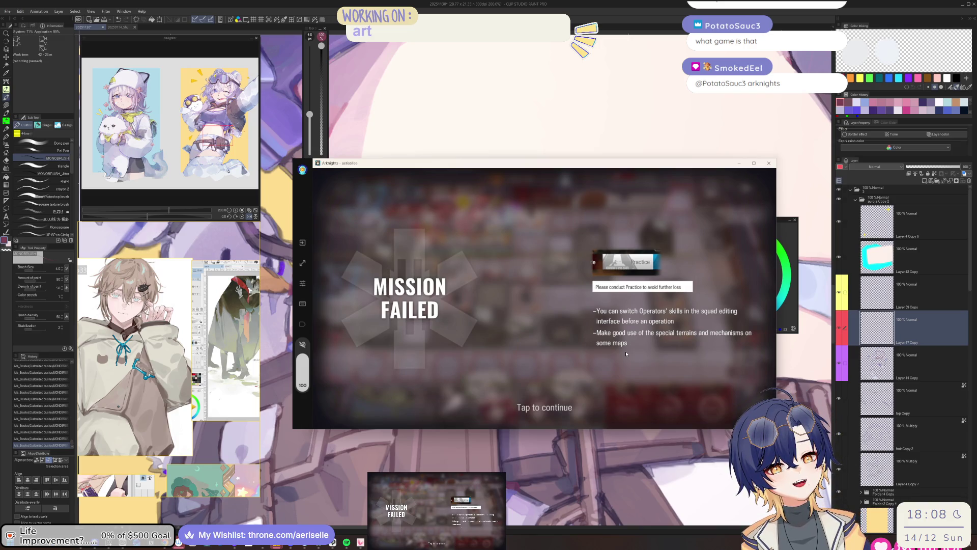
click(626, 354)
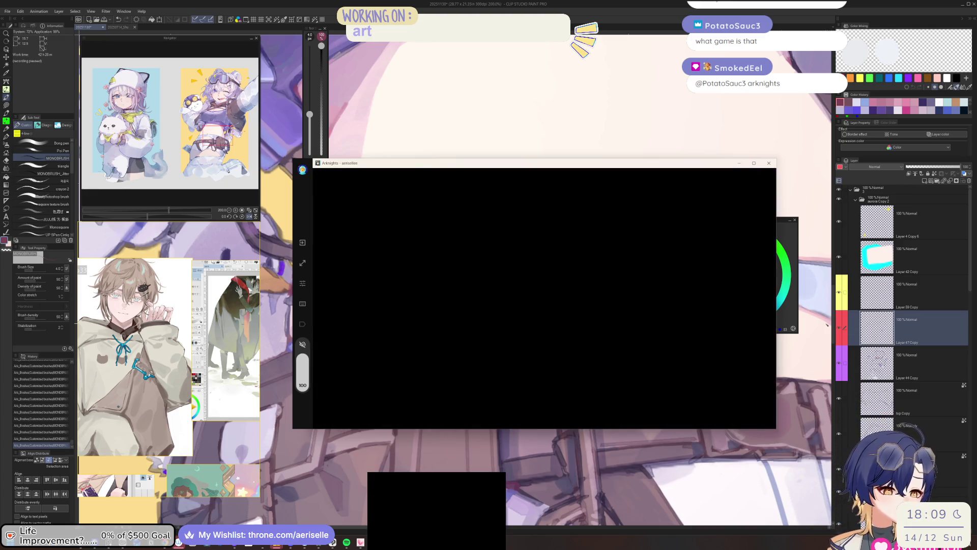
click(893, 334)
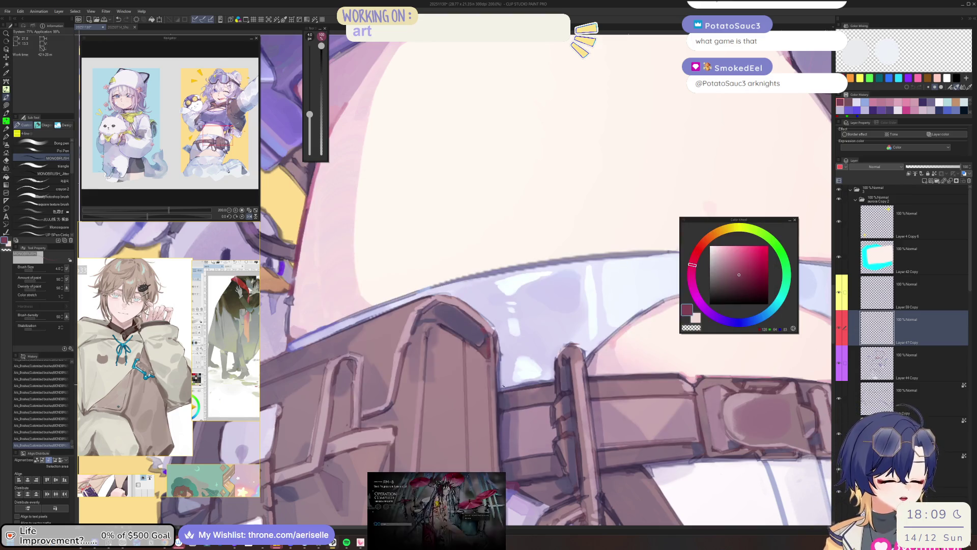
Step: Try a light lavender stroke and undo it, rotate the view about 35°, and pick greyer lavender
alt+click(508, 358)
drag(504, 369, 515, 385)
key(ctrl+z)
key(bracketright)
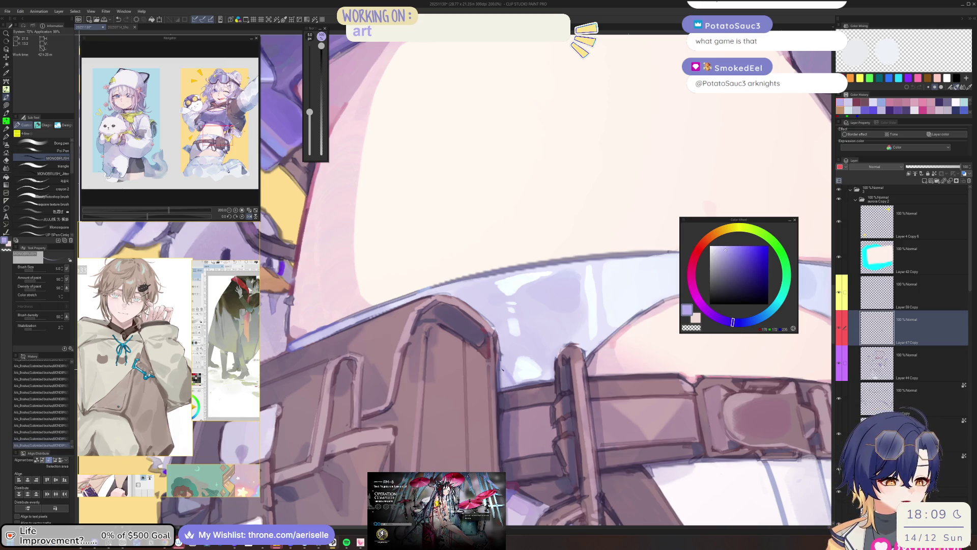
scroll(504, 376, down, 5)
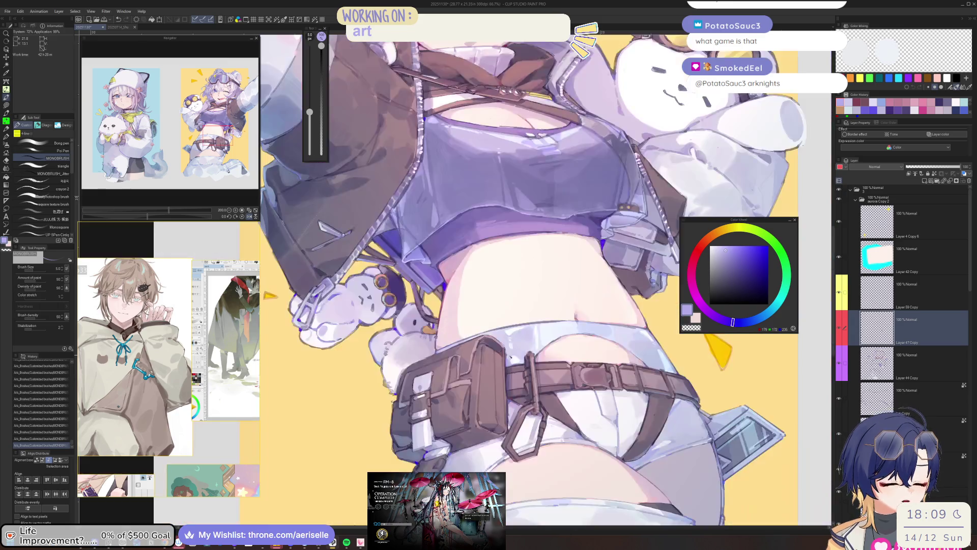
scroll(580, 360, up, 4)
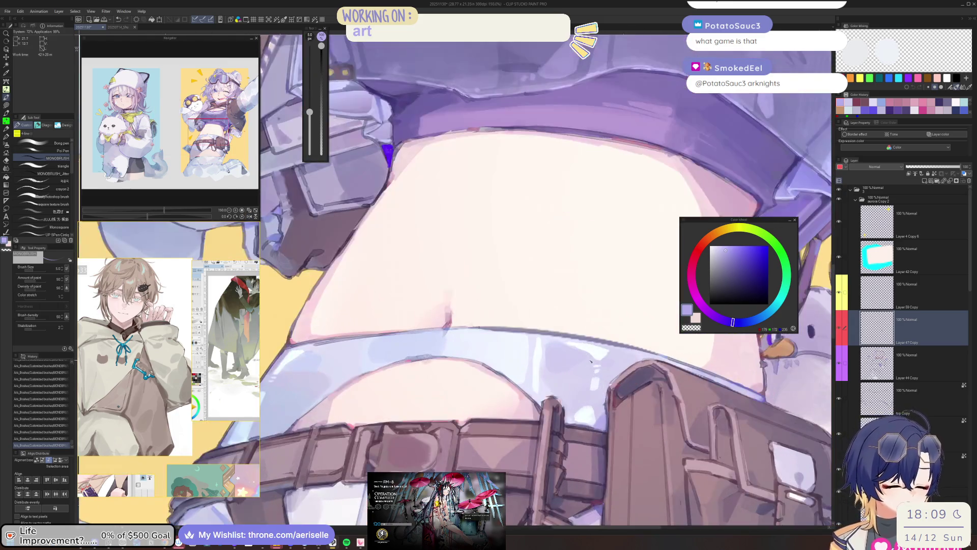
drag(592, 360, 398, 406)
key(bracketright)
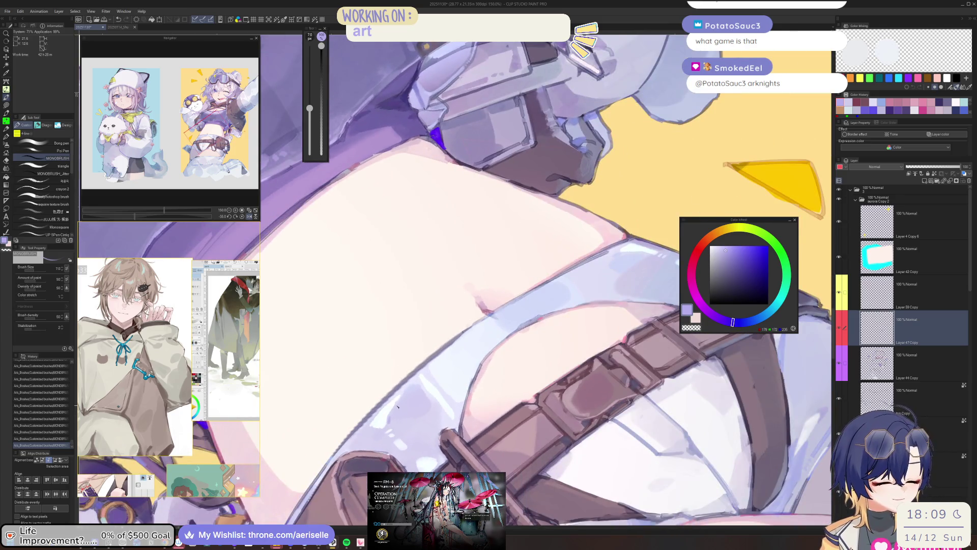
click(721, 254)
mouse_move(397, 397)
mouse_down()
mouse_move(492, 372)
mouse_move(480, 390)
mouse_up()
key(bracketright)
key(bracketright)
key(bracketleft)
key(bracketleft)
Step: Paint a size-17 lavender shading stroke near the waist, then switch back to Arknights
scroll(478, 389, down, 5)
scroll(505, 376, up, 5)
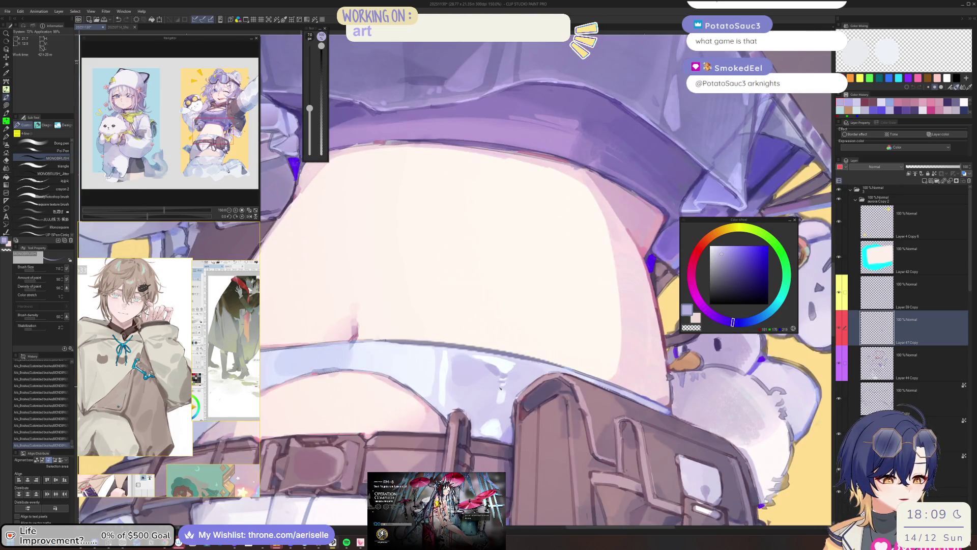
key(bracketright)
key(bracketright)
key(bracketright)
scroll(508, 404, down, 7)
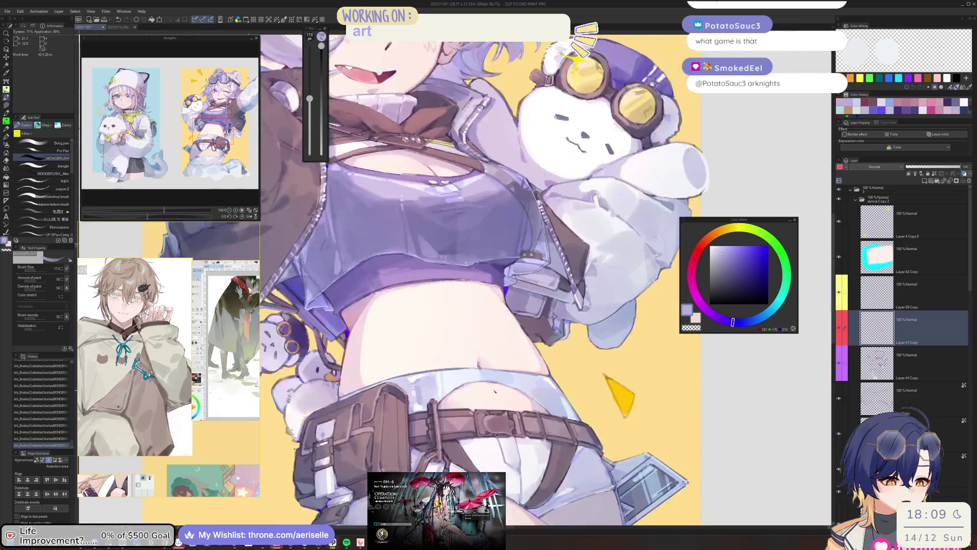
scroll(395, 377, up, 5)
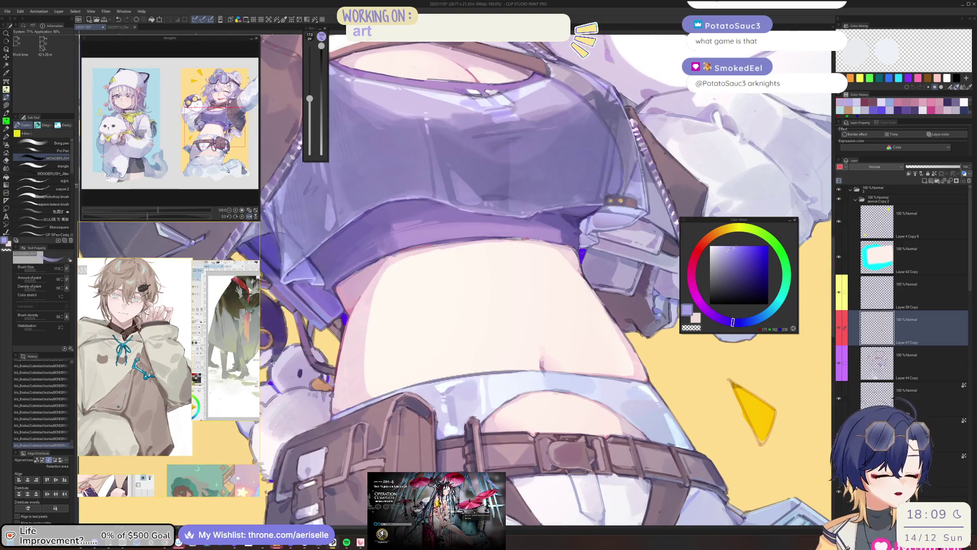
drag(455, 407, 467, 390)
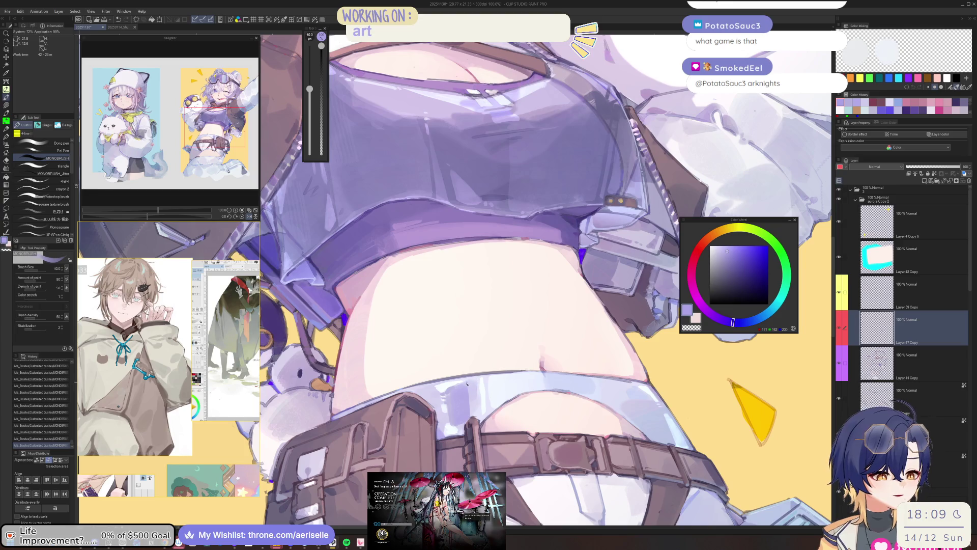
key(bracketleft)
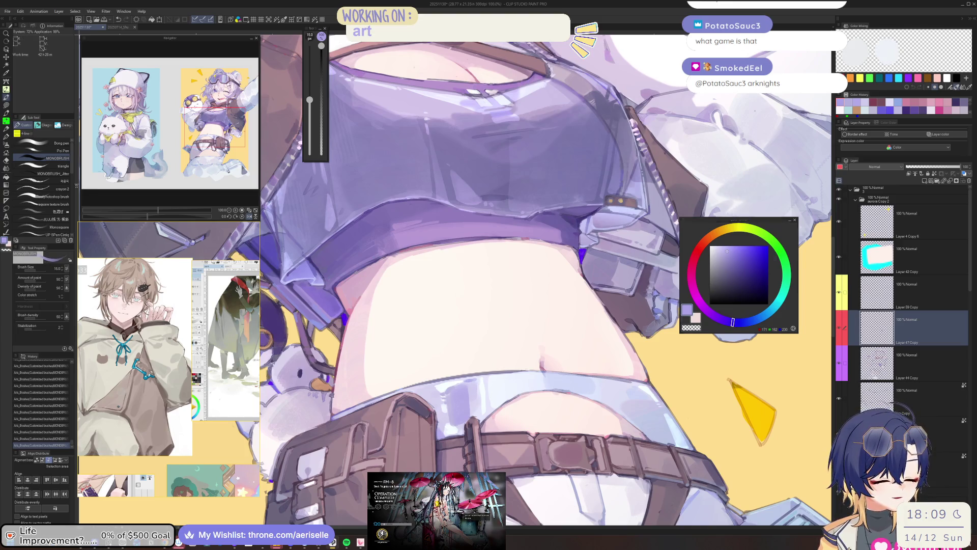
key(alt+Tab)
click(634, 316)
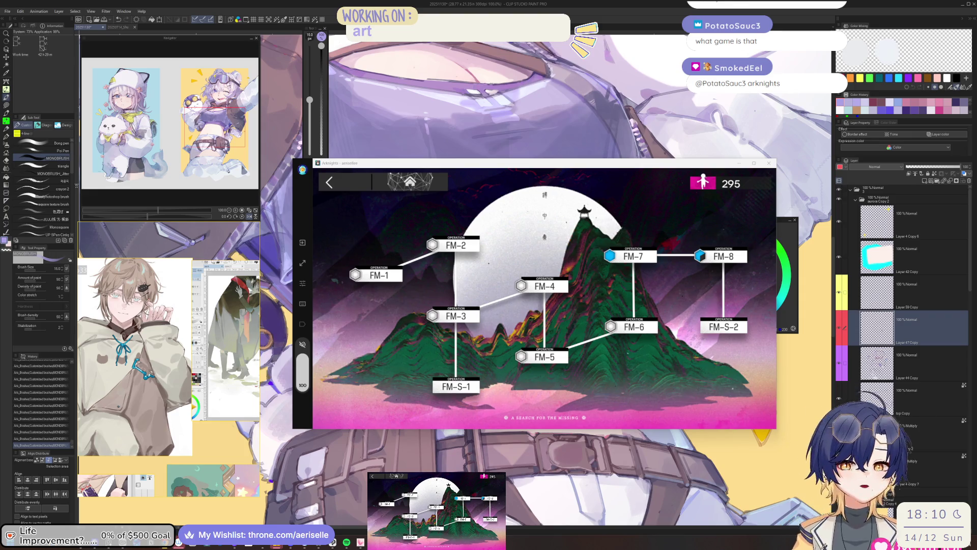
Step: Open operation FM-7 and review its reward drops
click(646, 252)
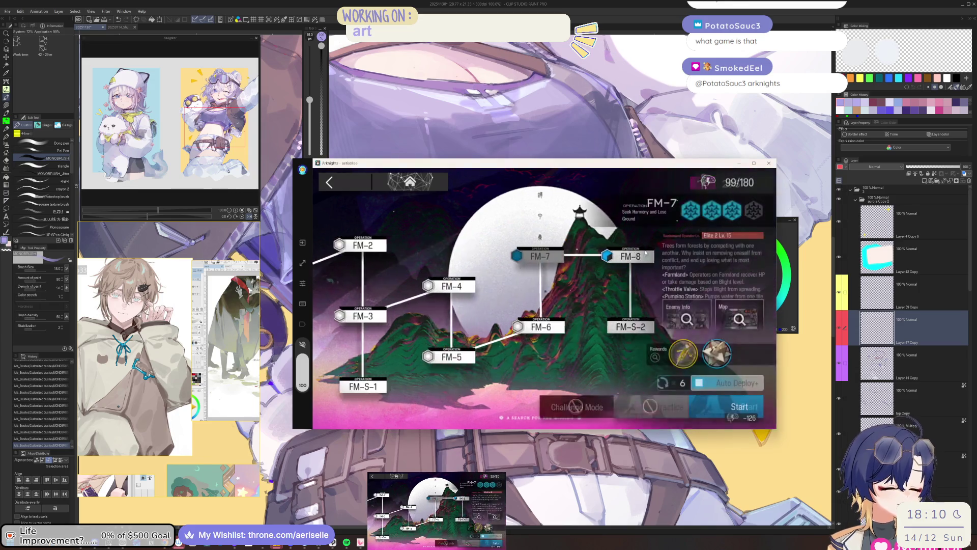
click(717, 356)
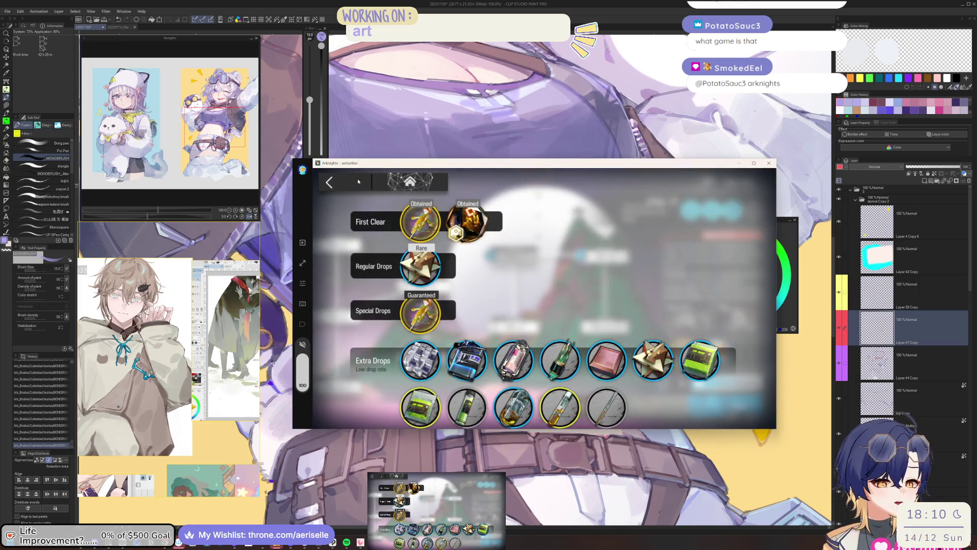
click(358, 182)
Step: Start FM-7 without using sanity potions, choose the run count, and reach the squad screen
click(715, 415)
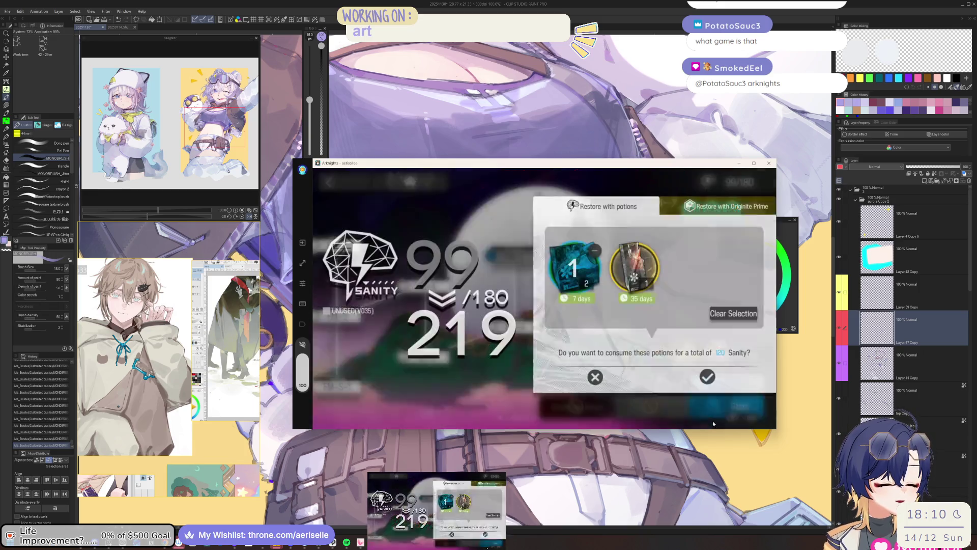
click(714, 424)
click(671, 383)
click(685, 286)
click(731, 409)
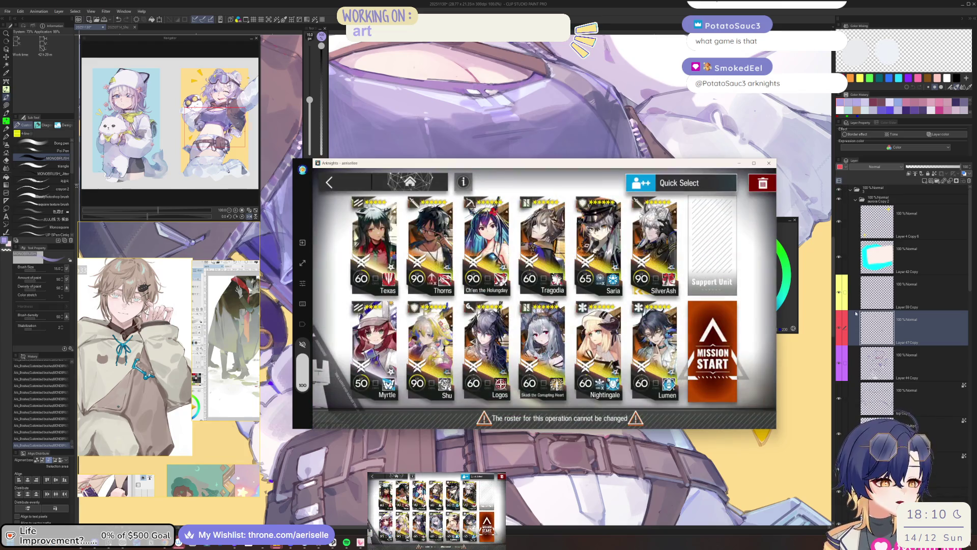
click(856, 314)
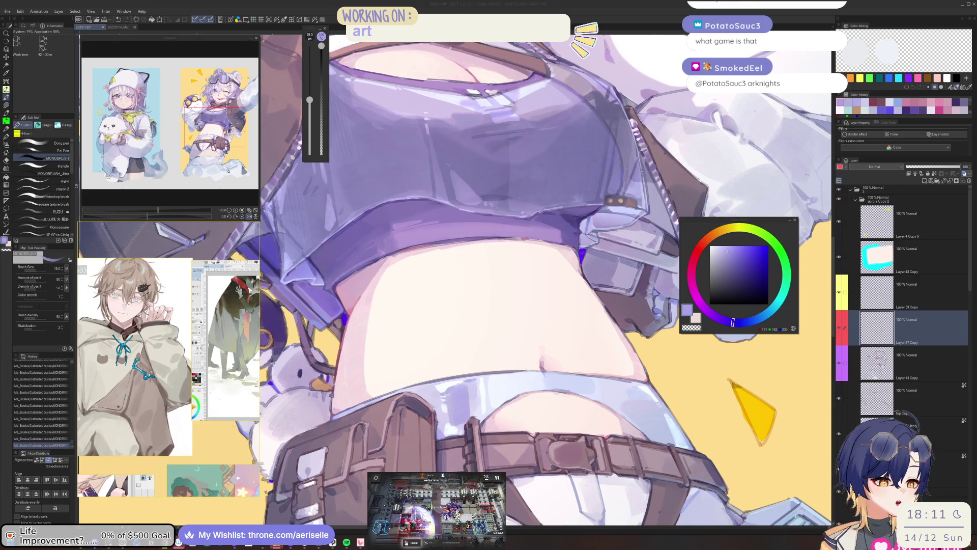
Step: Lasso a belly patch near the belt and shift its hue to about 8
mouse_move(552, 360)
mouse_down()
mouse_move(587, 347)
mouse_move(517, 384)
mouse_up()
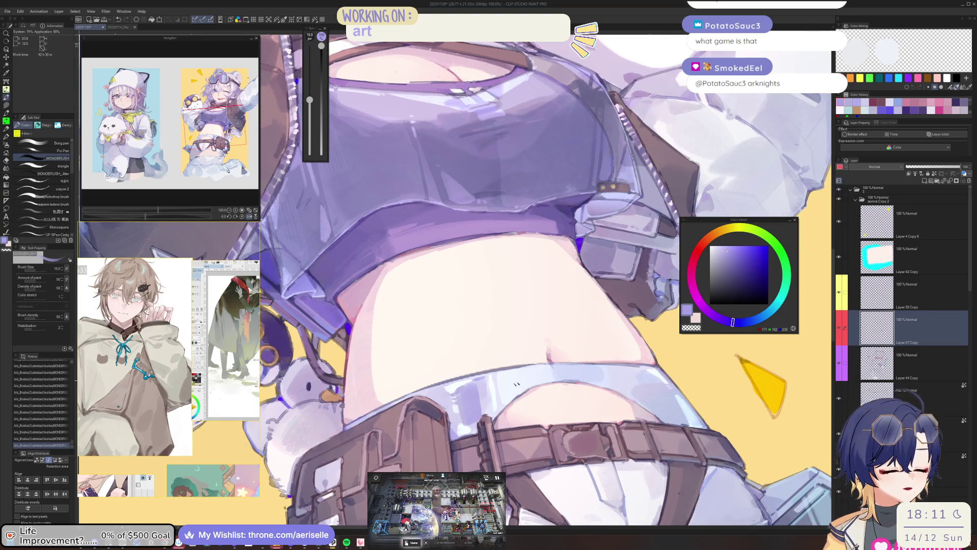
alt+click(476, 395)
scroll(481, 377, up, 2)
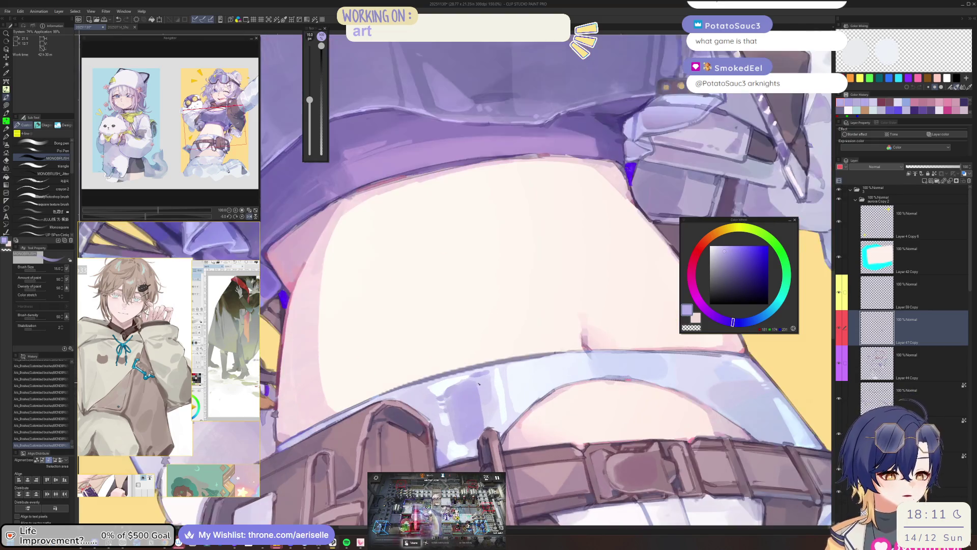
key(m)
mouse_move(488, 365)
mouse_down()
mouse_move(449, 389)
mouse_move(484, 439)
mouse_move(504, 389)
mouse_move(490, 367)
mouse_up()
key(ctrl+u)
mouse_move(591, 391)
mouse_down()
mouse_move(603, 391)
mouse_move(606, 423)
mouse_up()
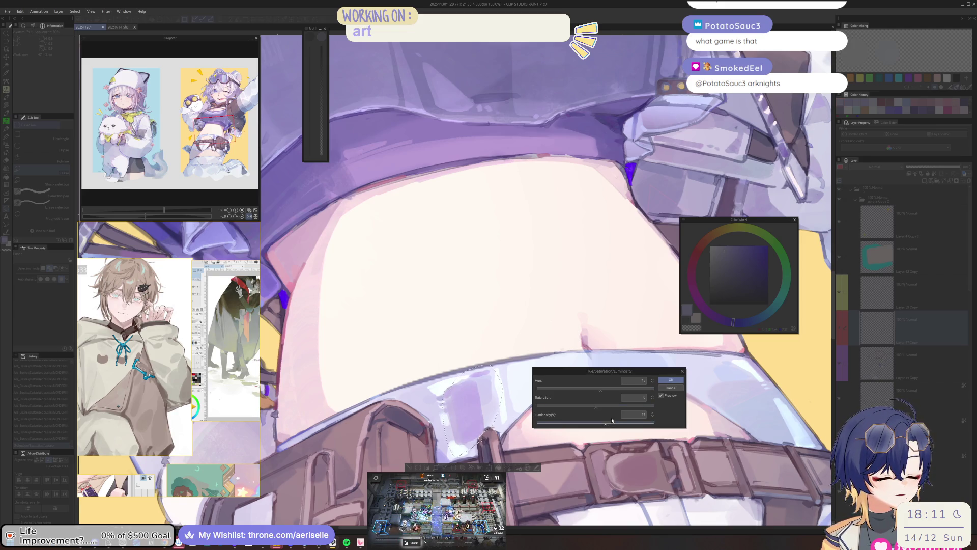
key(Return)
Step: Deselect and paint purple shading strokes over the pale belly band
key(ctrl+d)
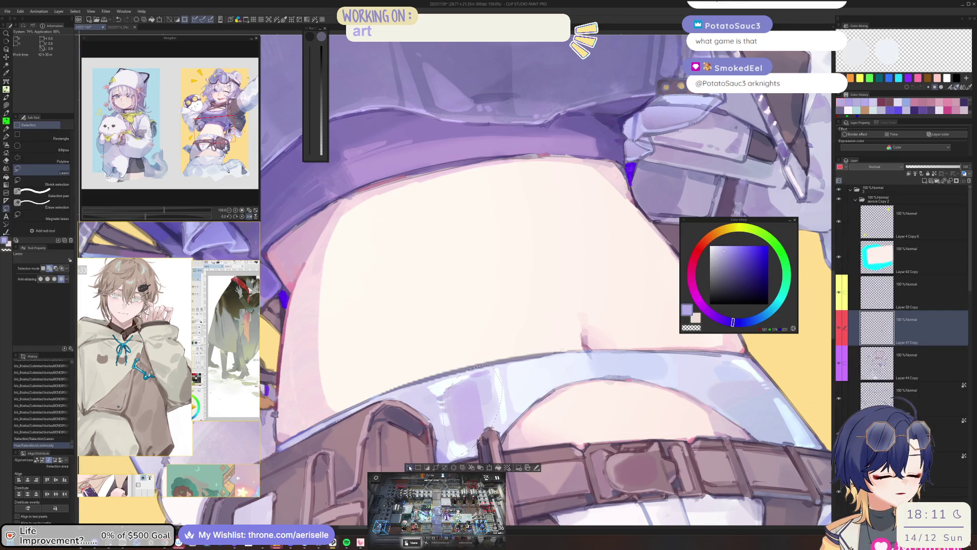
key(h)
key(minus)
key(minus)
key(minus)
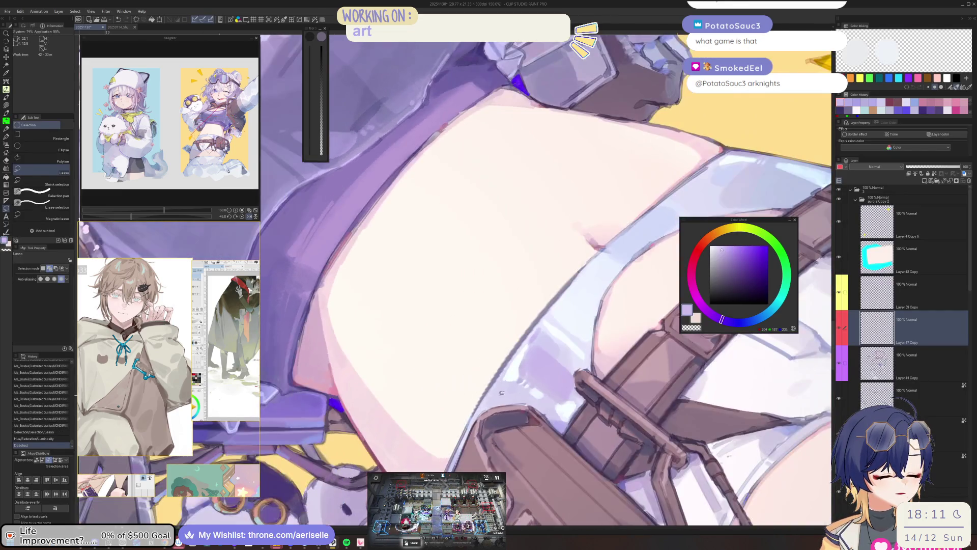
key(b)
mouse_move(490, 398)
mouse_down()
mouse_move(484, 407)
mouse_move(492, 407)
mouse_up()
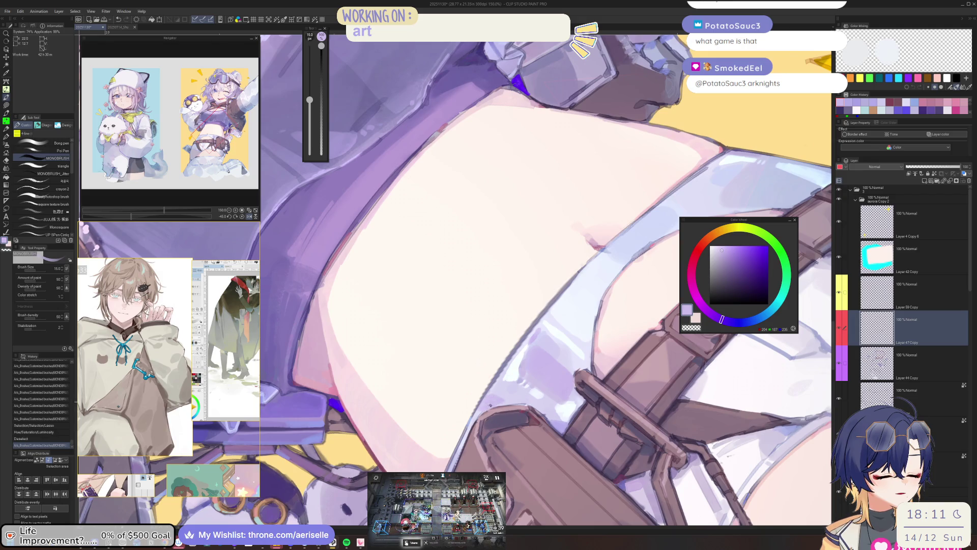
scroll(570, 355, down, 2)
drag(571, 355, 465, 442)
scroll(520, 394, up, 3)
key(bracketright)
key(bracketright)
Step: Sample a bluer lavender and paint light strokes along the pale band under the belly
alt+click(540, 371)
mouse_move(540, 371)
mouse_down()
mouse_move(638, 374)
mouse_move(448, 330)
mouse_up()
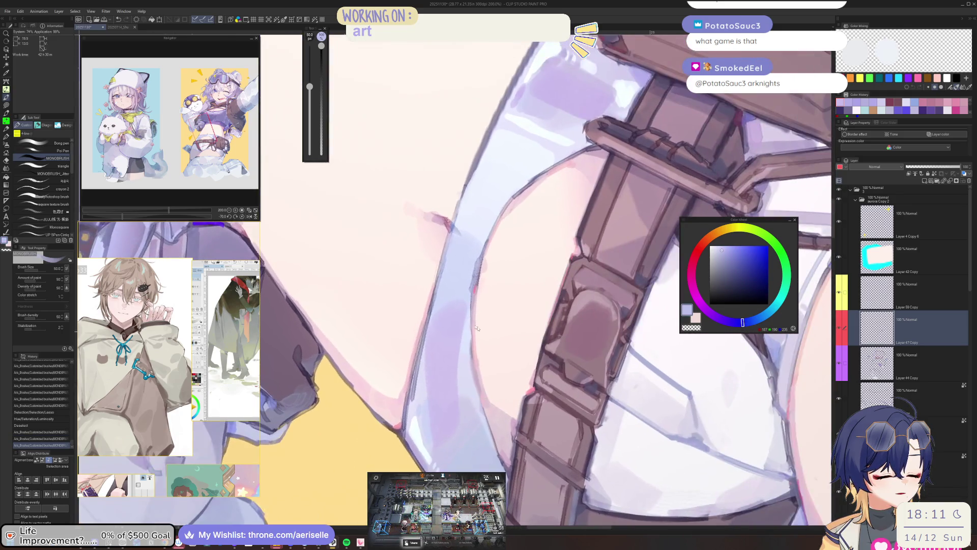
drag(448, 438, 446, 305)
key(ctrl+z)
drag(448, 427, 446, 320)
key(bracketleft)
key(bracketleft)
key(bracketleft)
mouse_move(420, 422)
mouse_down()
mouse_move(445, 306)
mouse_move(441, 427)
mouse_move(464, 331)
mouse_move(439, 305)
mouse_move(451, 408)
mouse_up()
key(ctrl+z)
Step: Lasso around the band, then deselect, straighten the view and zoom out to the whole illustration
key(m)
key(b)
key(ctrl+d)
key(ctrl+shift+r)
key(ctrl+0)
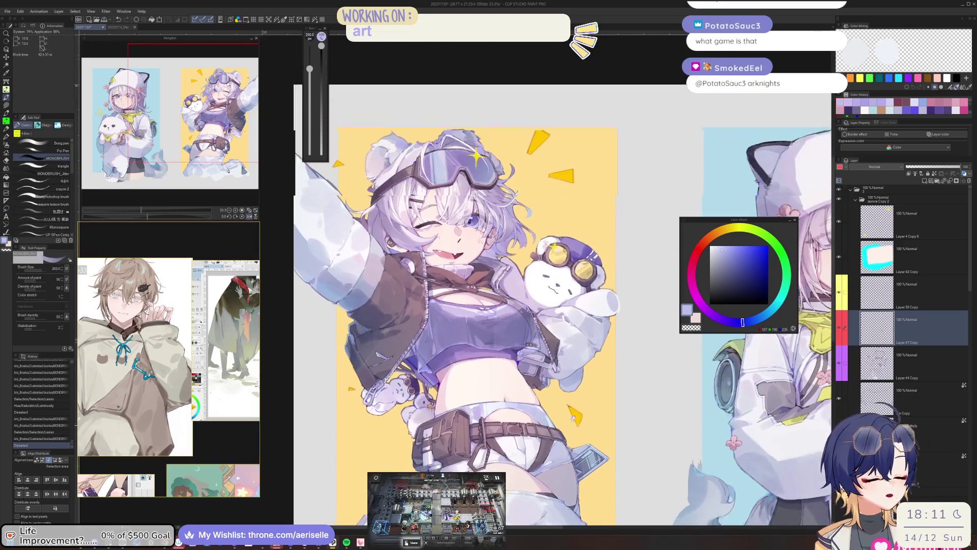
scroll(549, 389, up, 5)
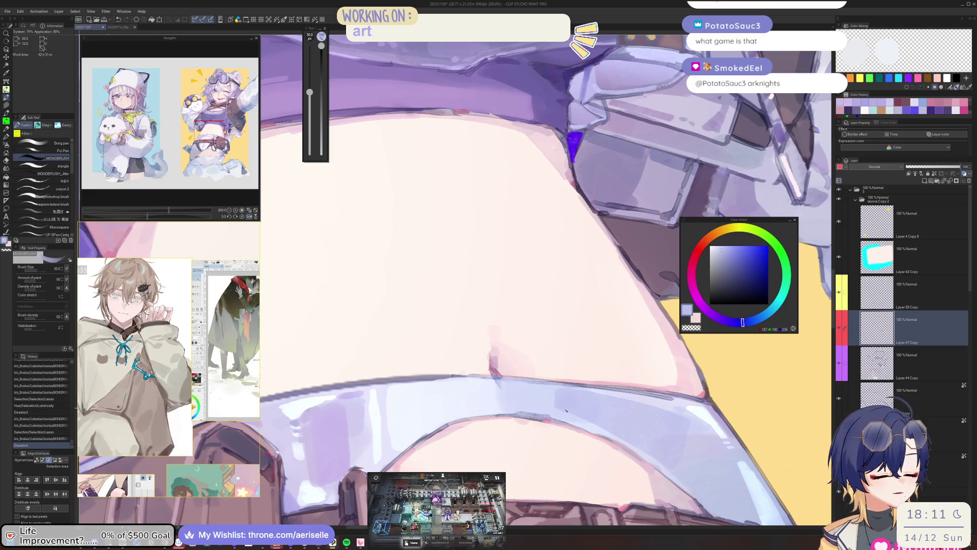
scroll(550, 388, down, 4)
scroll(511, 411, up, 3)
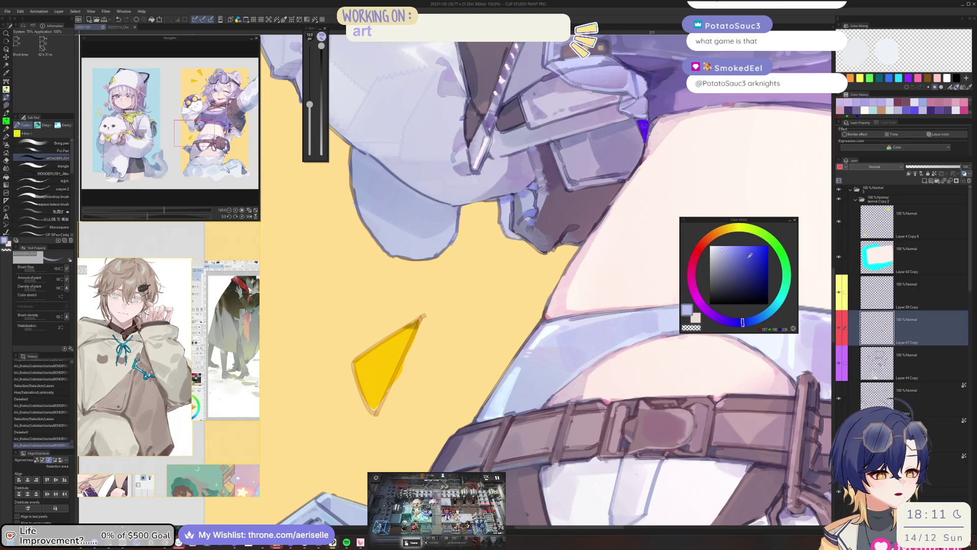
Step: Add small blue-purple accents near the belt with a 5 px brush
click(745, 258)
key(bracketleft)
key(bracketleft)
click(547, 406)
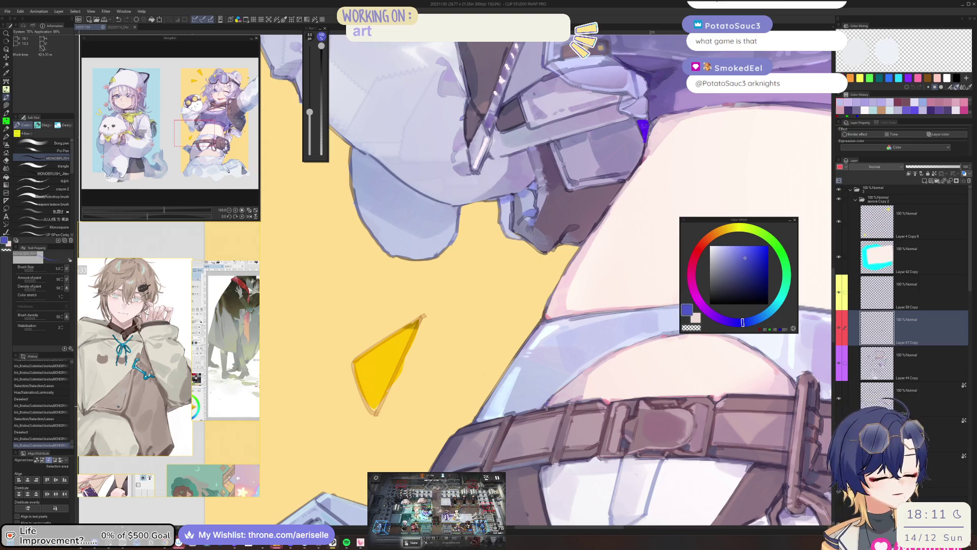
scroll(548, 405, down, 3)
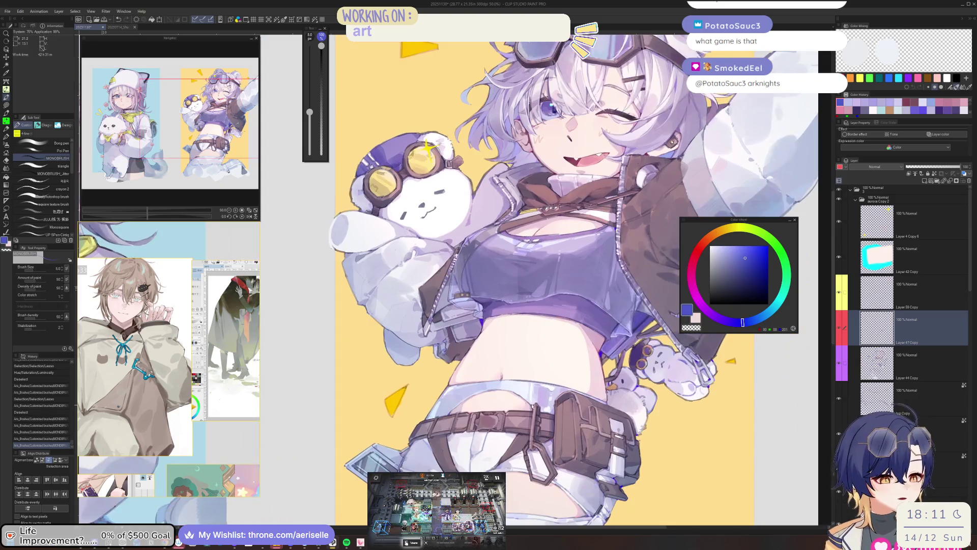
scroll(458, 306, up, 3)
drag(559, 422, 563, 430)
key(ctrl+z)
scroll(585, 422, down, 2)
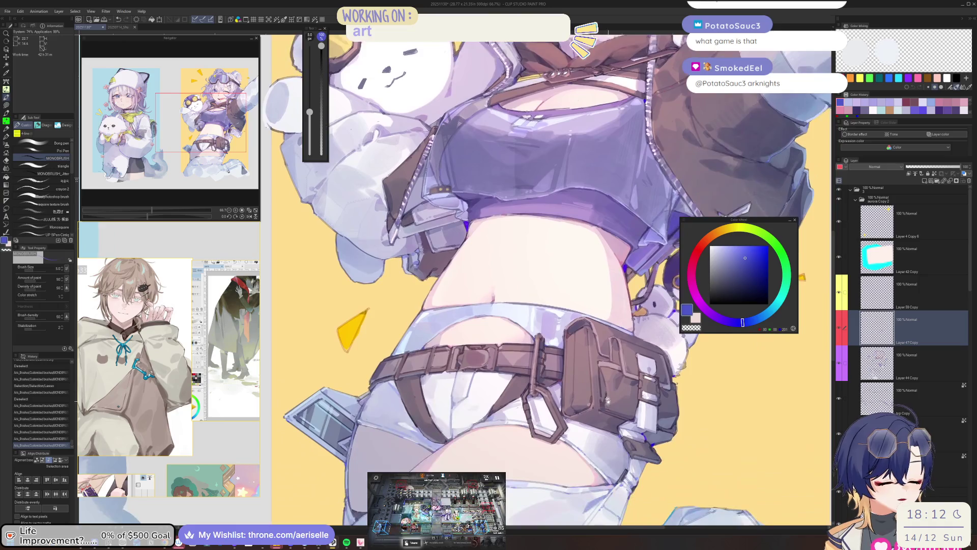
scroll(548, 306, up, 3)
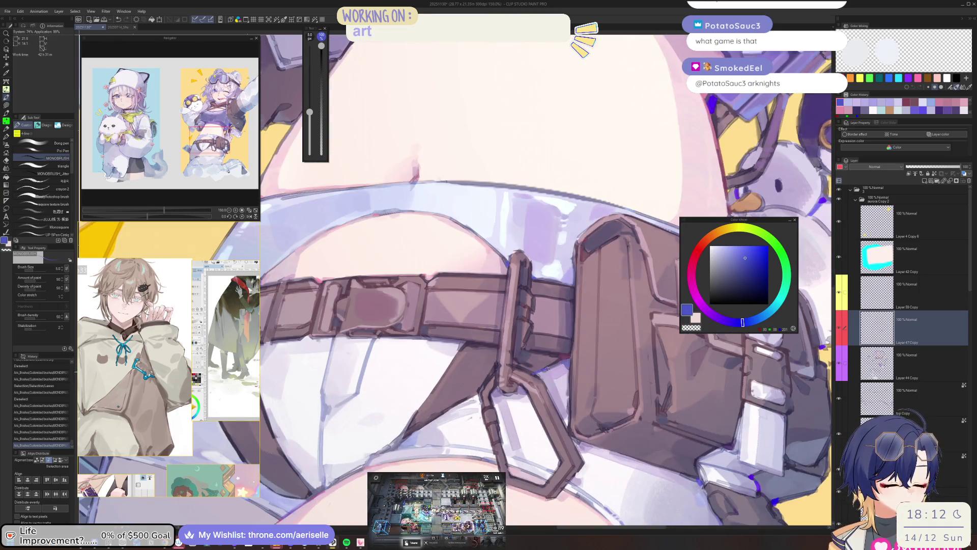
scroll(458, 305, down, 3)
scroll(458, 305, up, 3)
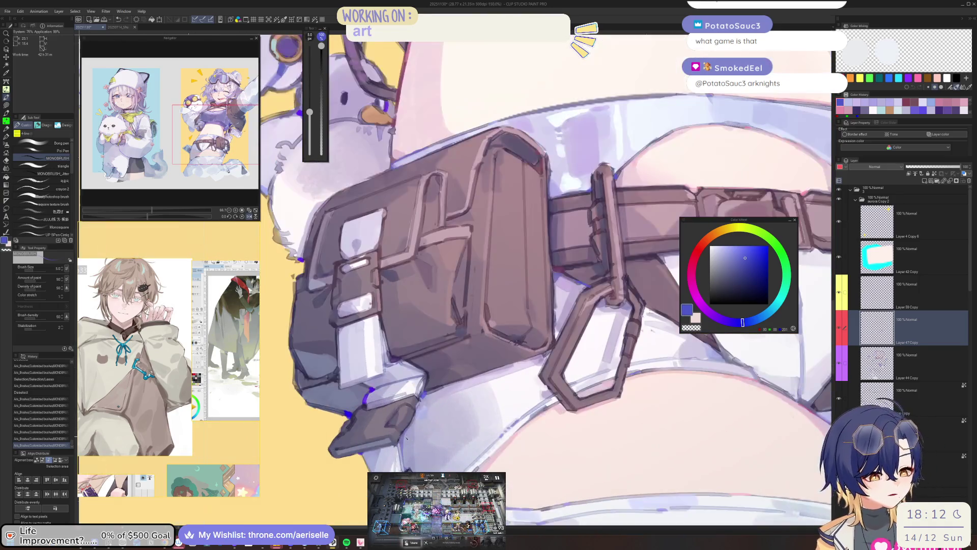
Step: Add fine blue-purple detail strokes around the pouch with a 2 px brush
drag(402, 447, 415, 441)
key(bracketleft)
key(bracketleft)
key(bracketleft)
scroll(417, 437, down, 3)
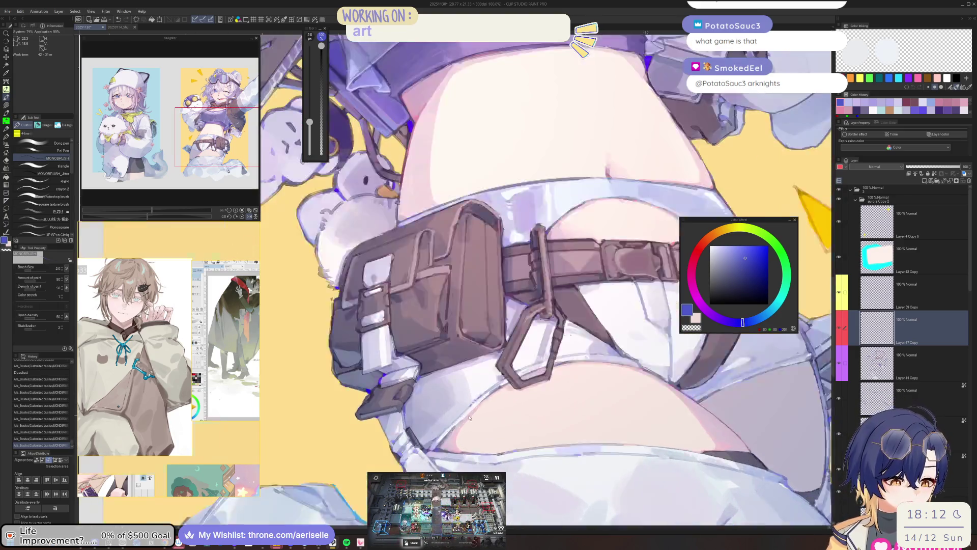
scroll(513, 374, up, 4)
alt+click(513, 374)
Step: Draw thin magenta-pink rim lines, about 3–4 px, along the shorts' edge by the thigh
click(694, 297)
click(737, 250)
key(bracketright)
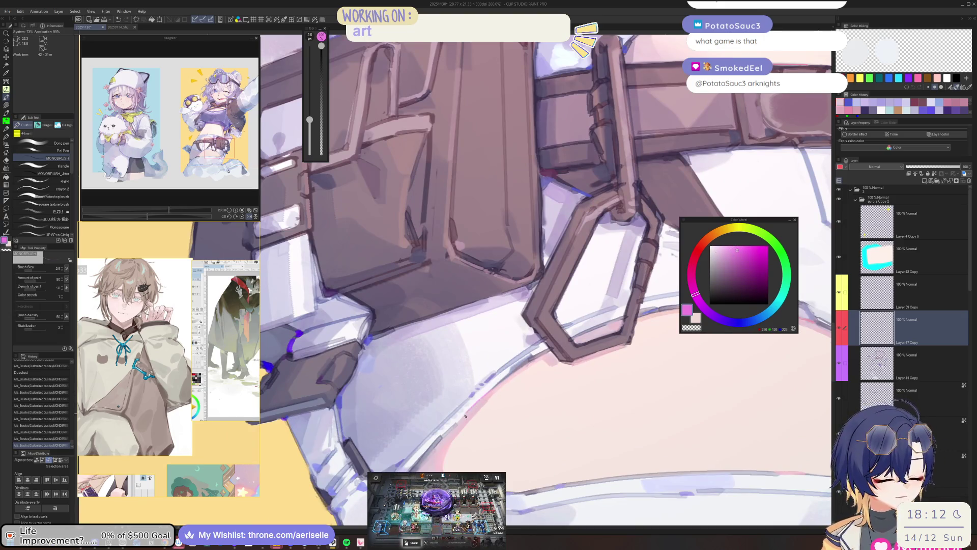
click(465, 416)
scroll(432, 438, down, 2)
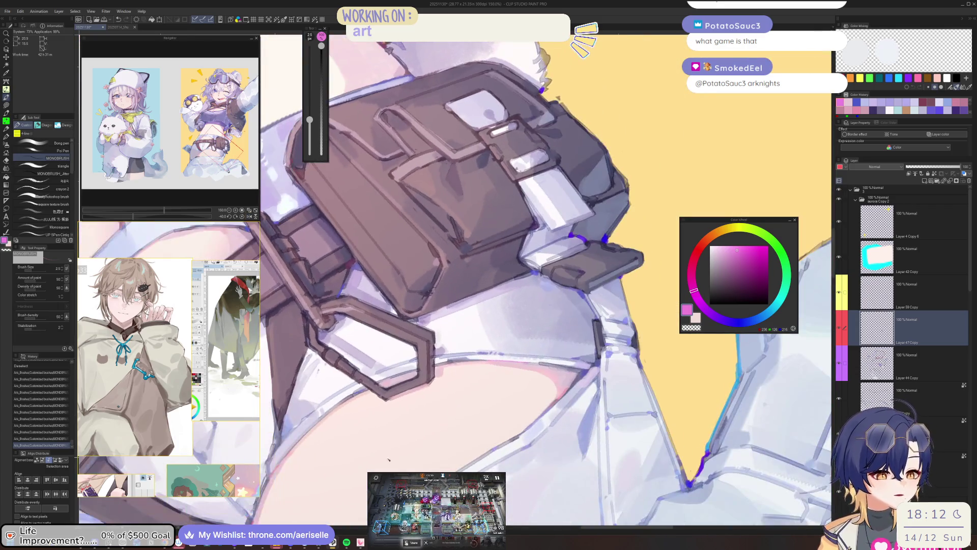
scroll(432, 407, up, 4)
key(bracketright)
key(bracketright)
drag(414, 434, 458, 376)
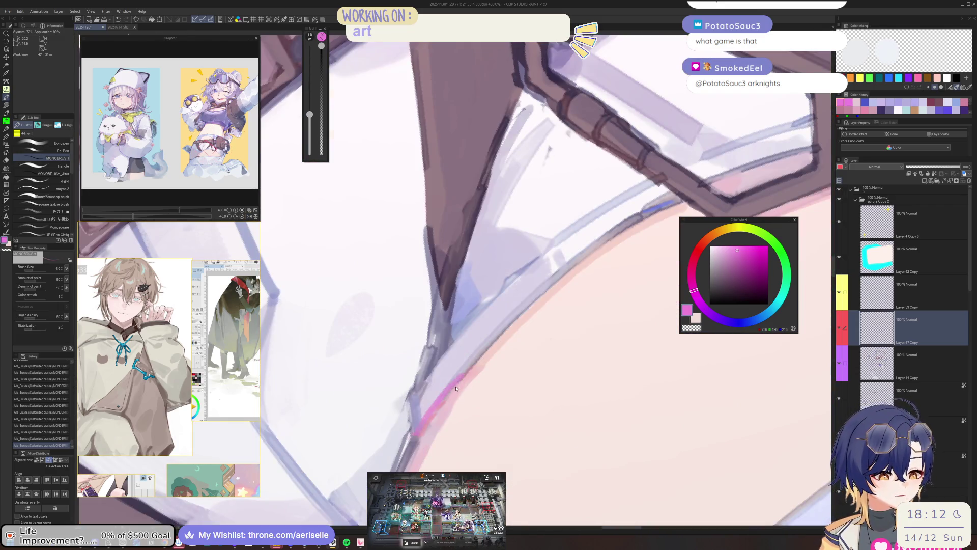
key(bracketleft)
scroll(456, 388, down, 6)
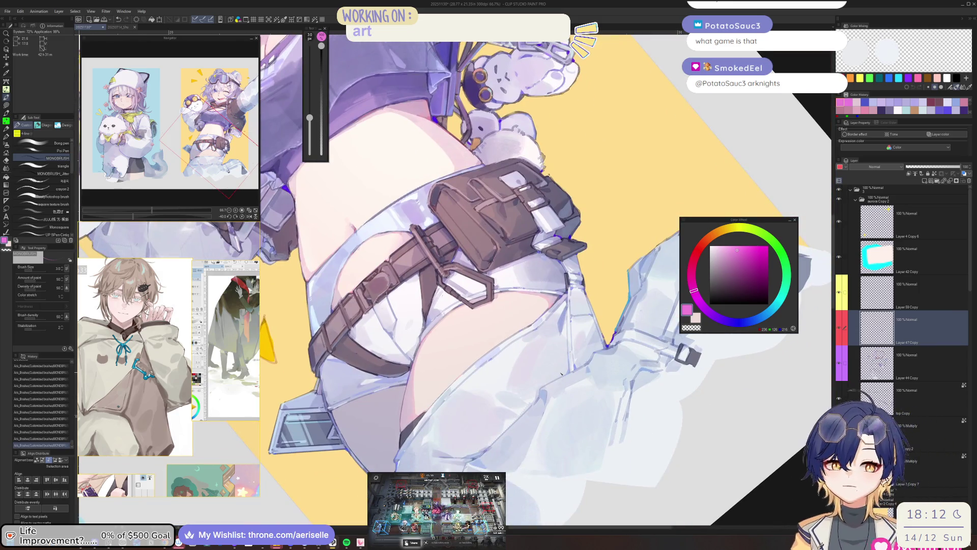
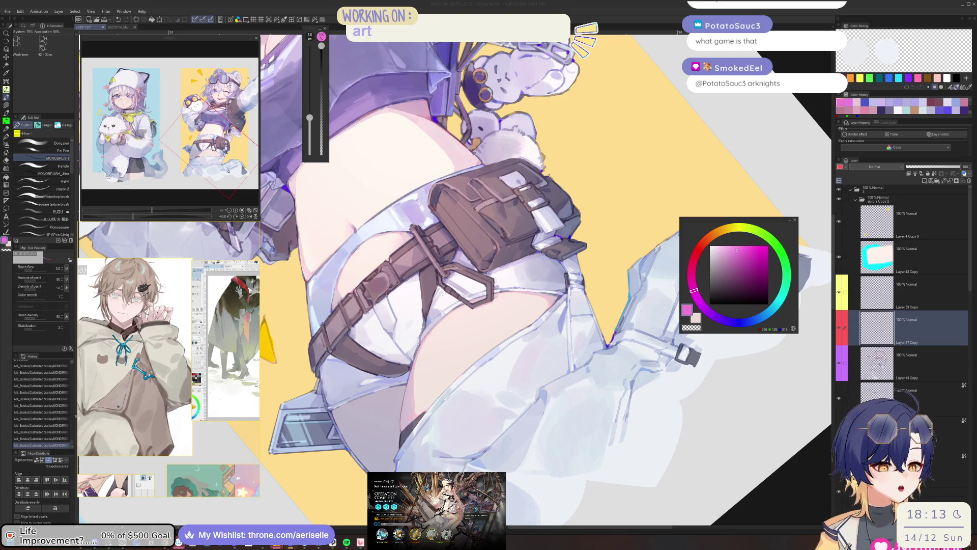
Step: Rotate the canvas to follow the belt and sample pale lavender and blue-lavender tones from the shorts
scroll(422, 350, up, 4)
alt+click(419, 350)
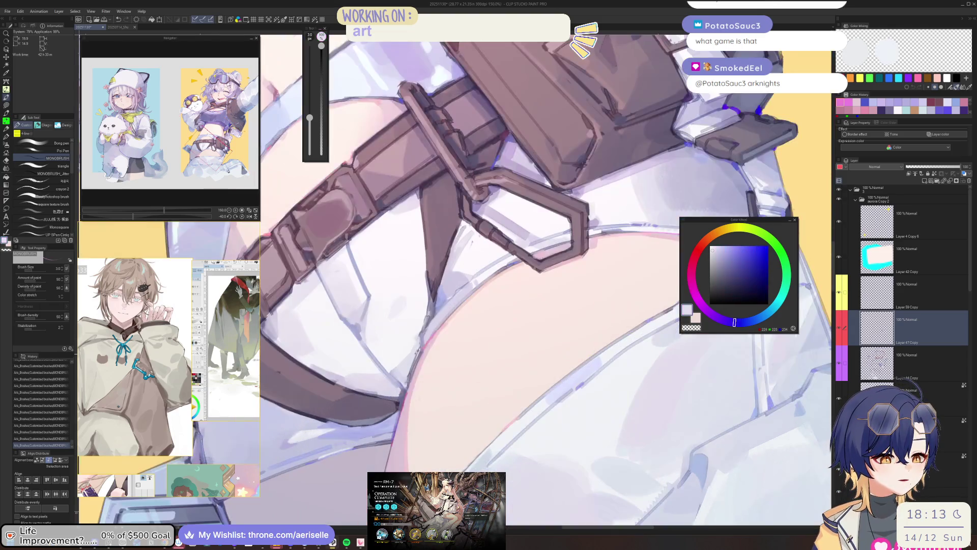
drag(415, 359, 462, 382)
alt+click(462, 382)
key(bracketright)
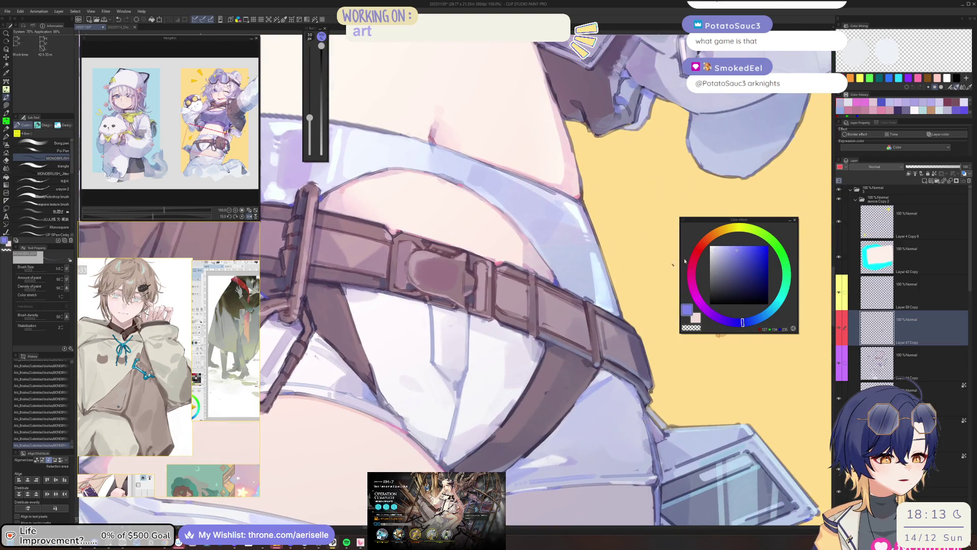
alt+click(467, 373)
drag(467, 373, 452, 340)
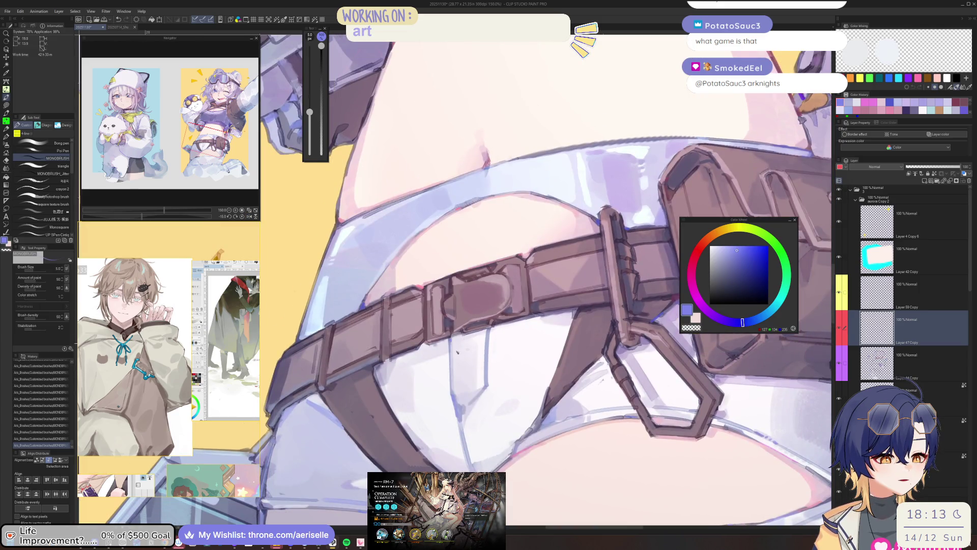
alt+click(457, 352)
alt+click(452, 364)
alt+click(454, 364)
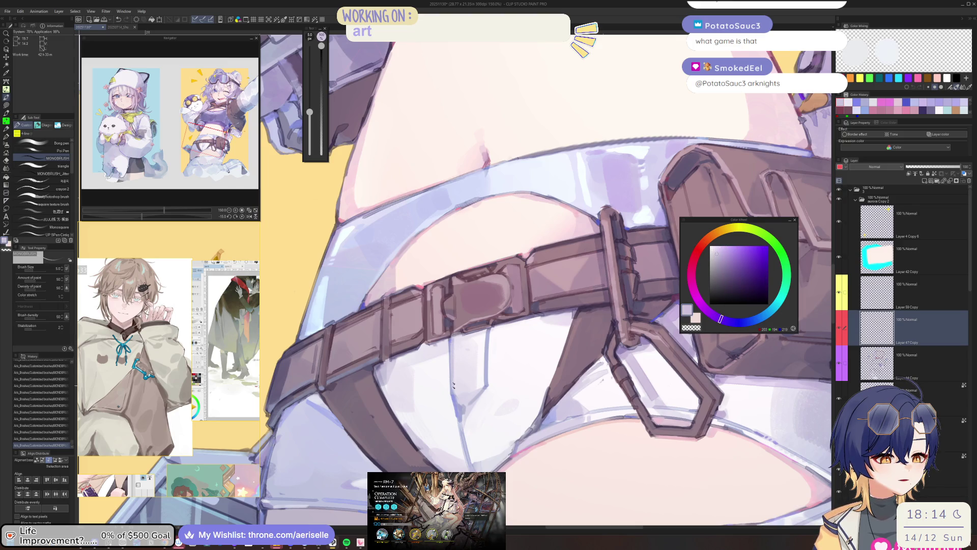
Step: Paint a shading stroke near the belt, enlarge the brush, undo the stroke, and pick pale periwinkle
click(454, 341)
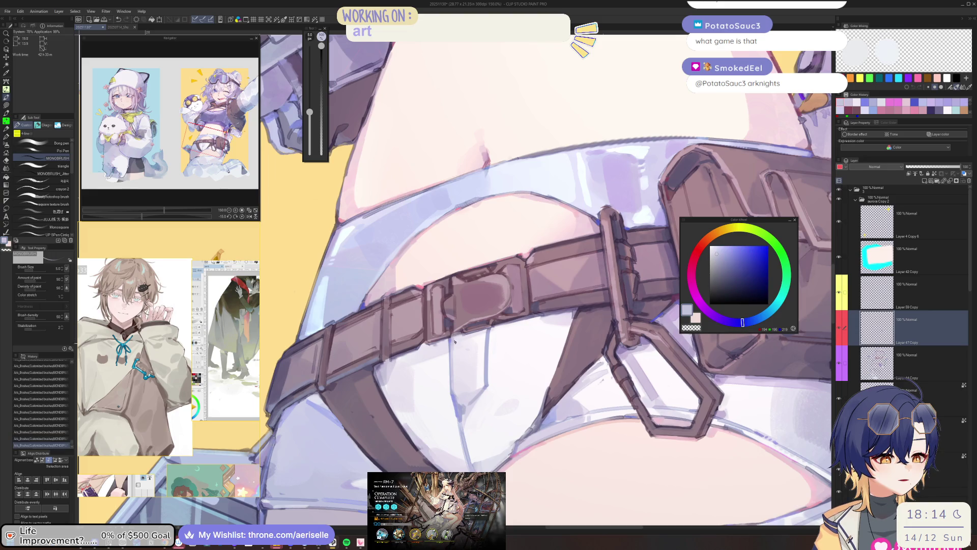
scroll(458, 337, down, 4)
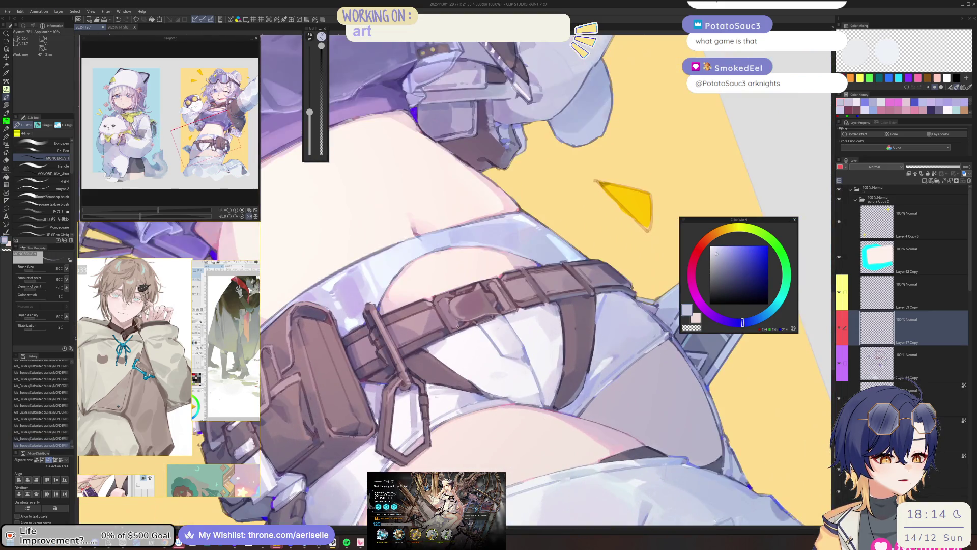
drag(458, 326, 474, 397)
key(bracketright)
key(bracketright)
key(bracketright)
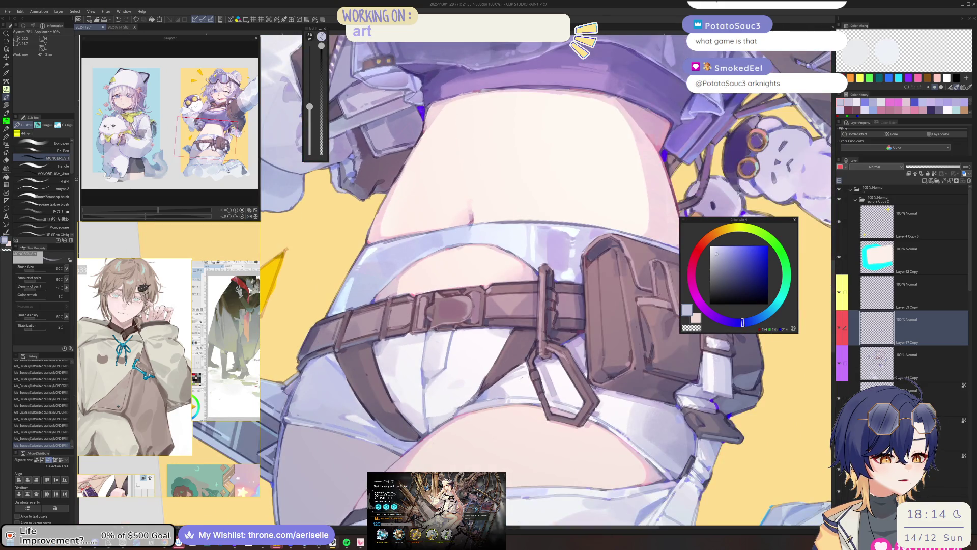
key(bracketright)
key(bracketright)
key(bracketright)
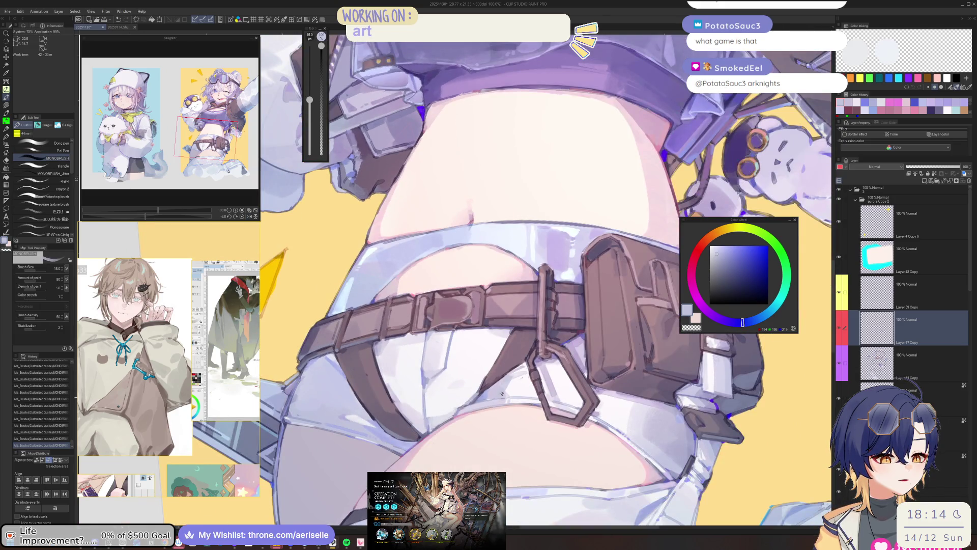
key(ctrl+z)
alt+click(506, 388)
Step: Add a periwinkle stroke on the shorts, enlarging the brush to a large size
key(bracketright)
key(bracketright)
key(bracketright)
click(507, 388)
scroll(538, 340, down, 3)
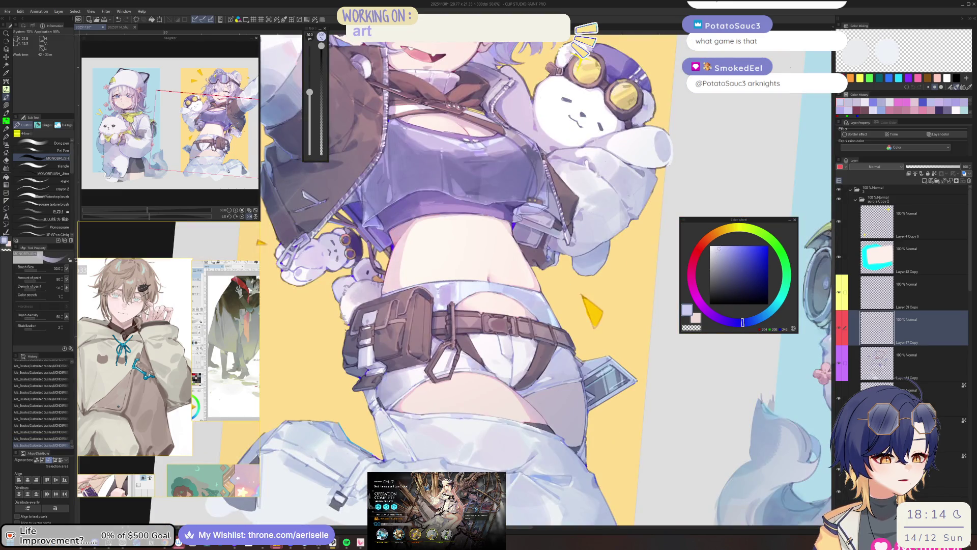
scroll(453, 351, up, 2)
scroll(458, 340, up, 1)
key(bracketleft)
scroll(507, 332, down, 3)
key(bracketright)
key(bracketright)
key(bracketright)
scroll(443, 412, down, 3)
scroll(458, 397, up, 2)
key(bracketright)
key(bracketright)
key(bracketright)
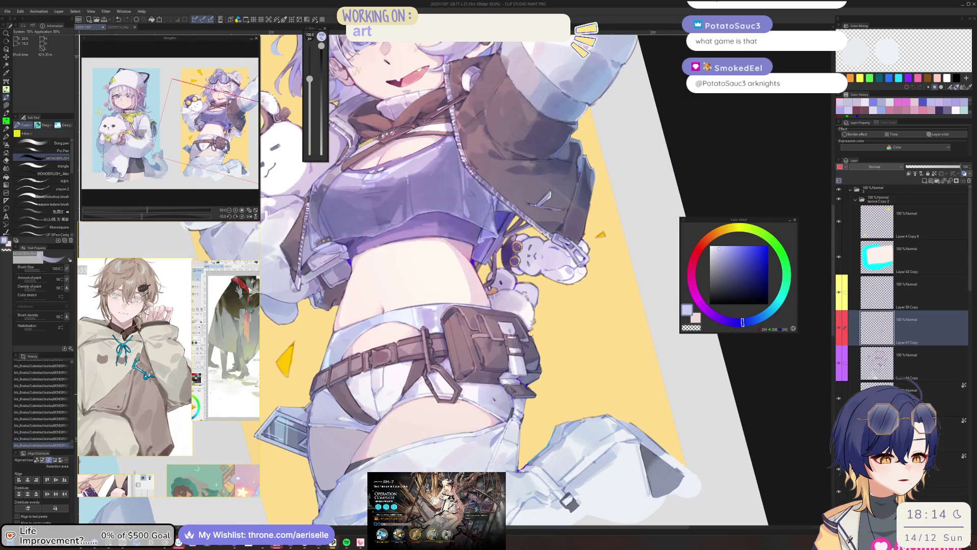
scroll(493, 399, down, 3)
Step: Reset the view rotation upright, shrink the brush, then undo and redo the last stroke
key(ctrl+at)
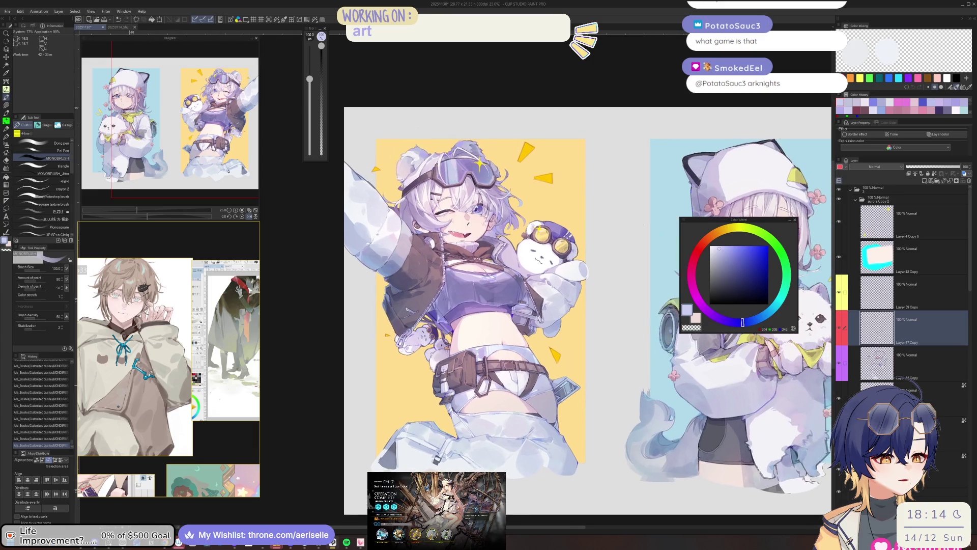
scroll(530, 379, up, 3)
key(bracketleft)
key(bracketleft)
key(bracketleft)
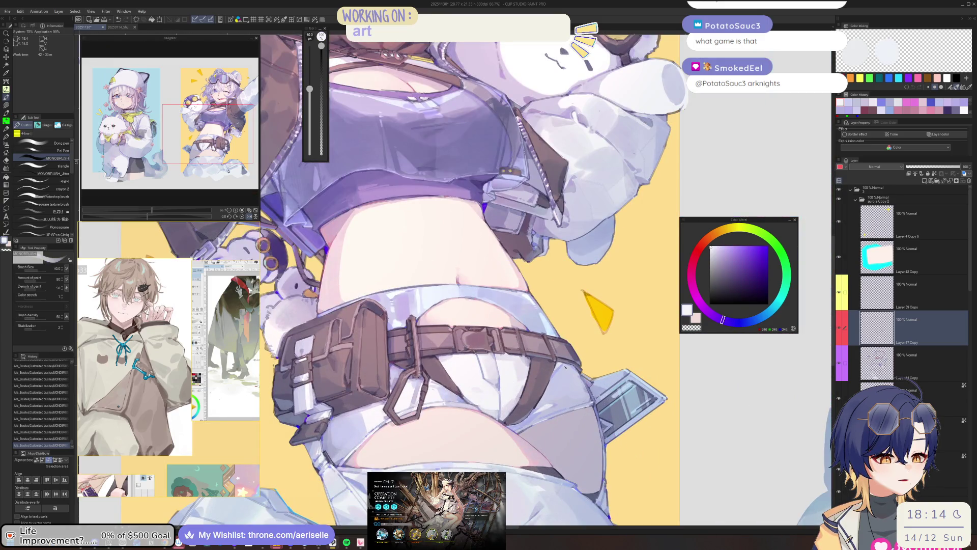
key(bracketleft)
key(ctrl+z)
key(bracketleft)
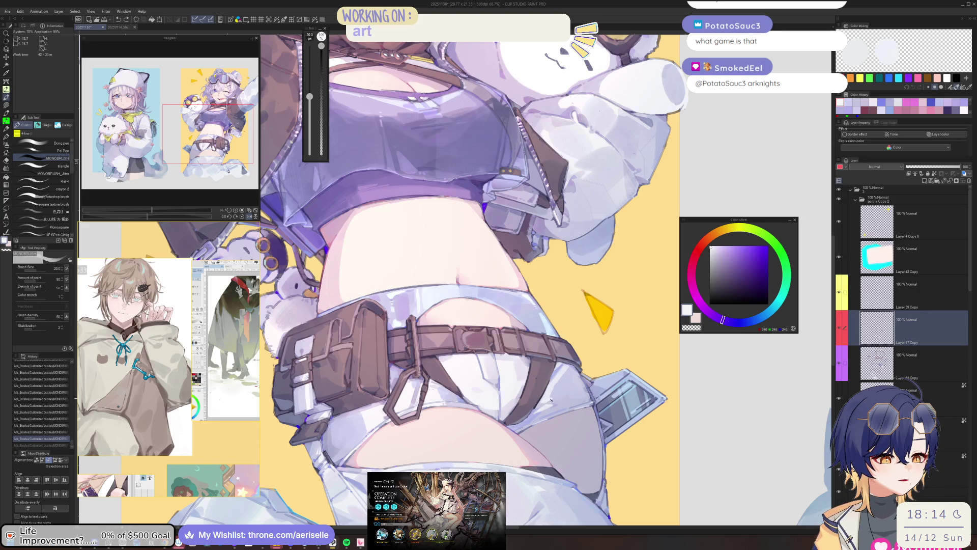
key(ctrl+y)
scroll(535, 385, down, 6)
scroll(467, 424, up, 2)
Step: Mirror the canvas to check the drawing while fine-tuning brush size, then flip back
key(h)
scroll(556, 378, up, 4)
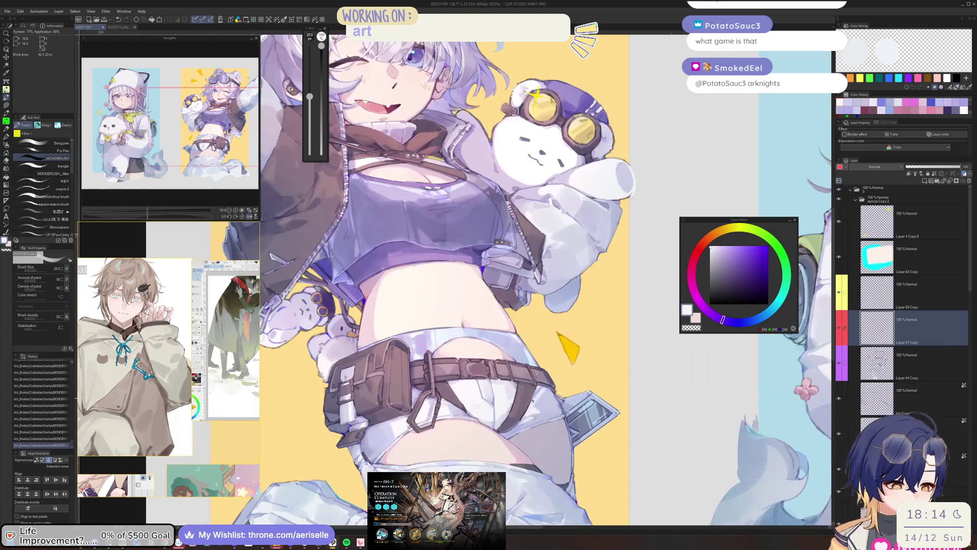
key(bracketleft)
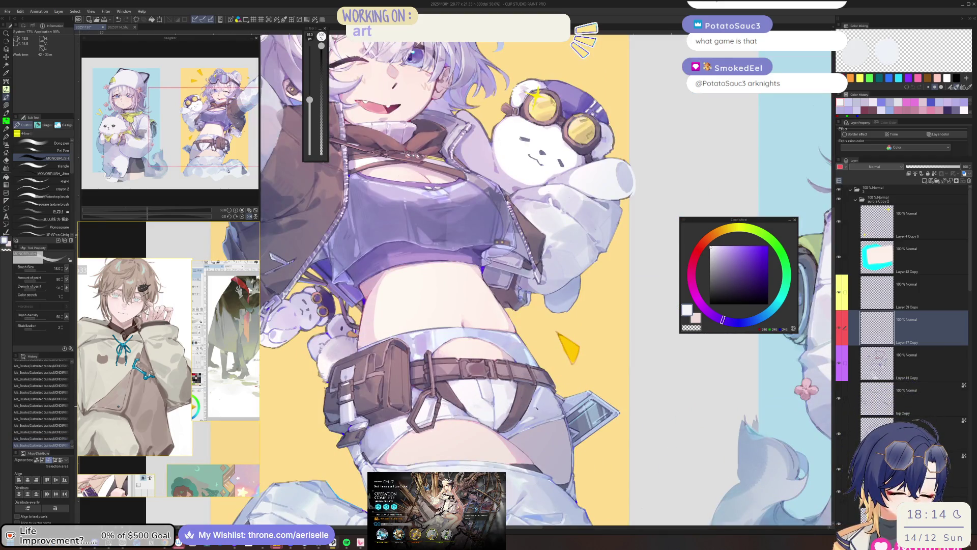
key(bracketleft)
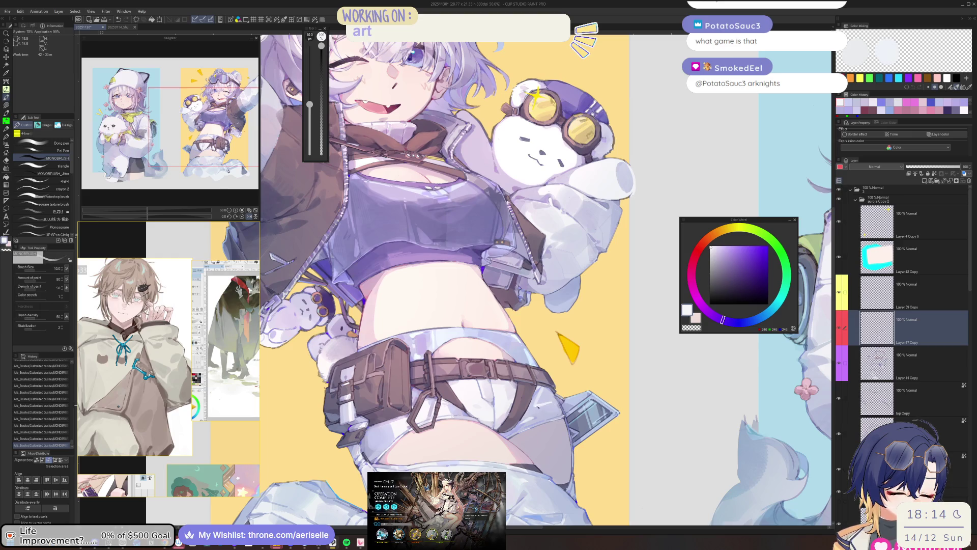
key(bracketright)
key(bracketleft)
key(h)
scroll(526, 414, down, 2)
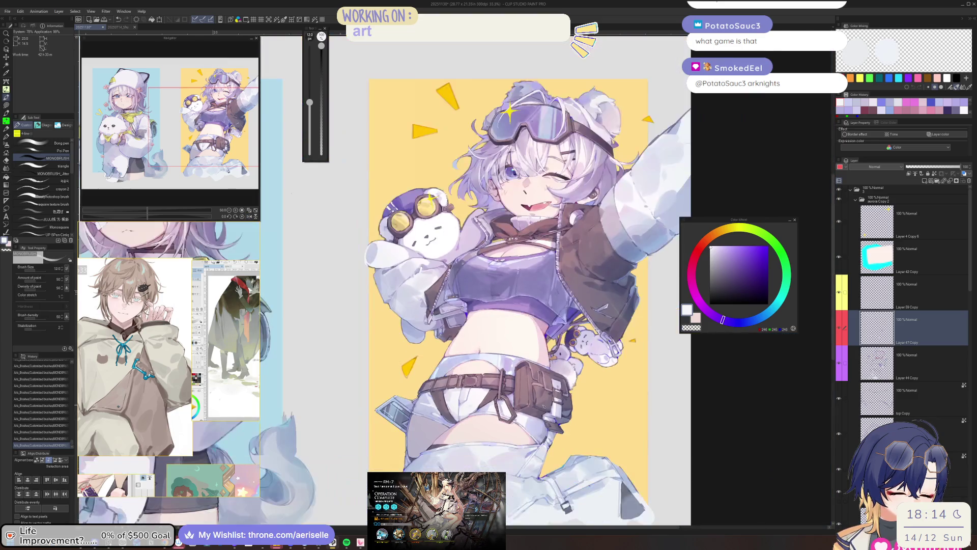
Step: Mirror the view again to recheck the figure's proportions, then return it to normal
key(h)
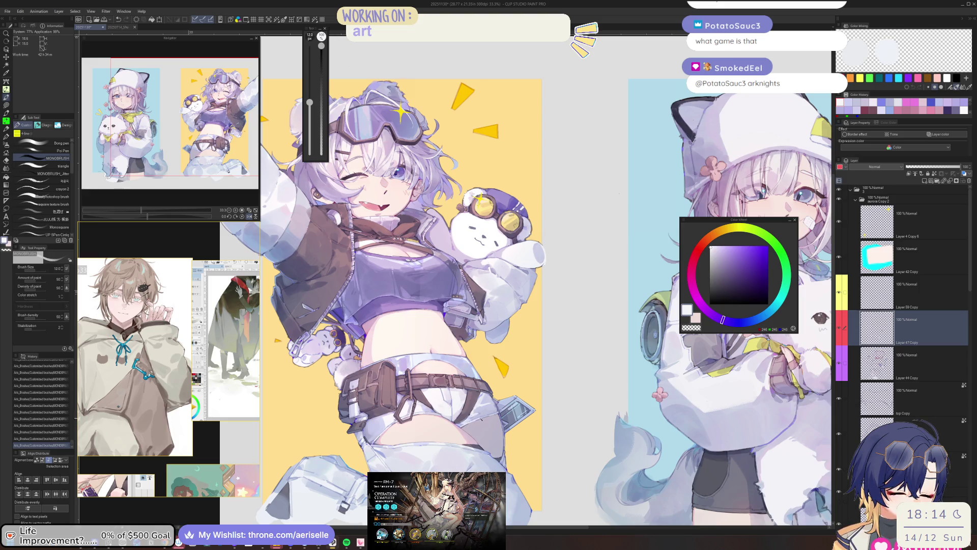
key(h)
scroll(509, 407, down, 1)
key(h)
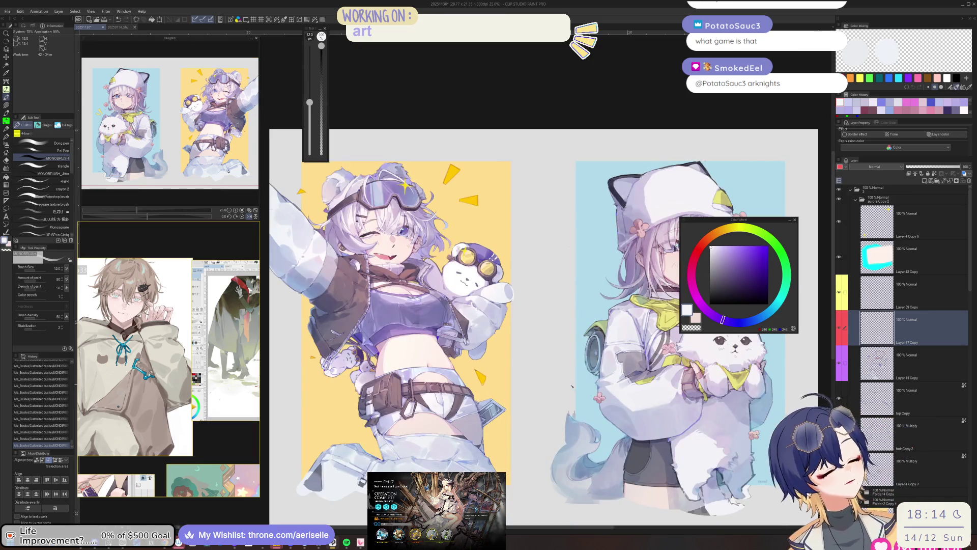
scroll(463, 405, up, 2)
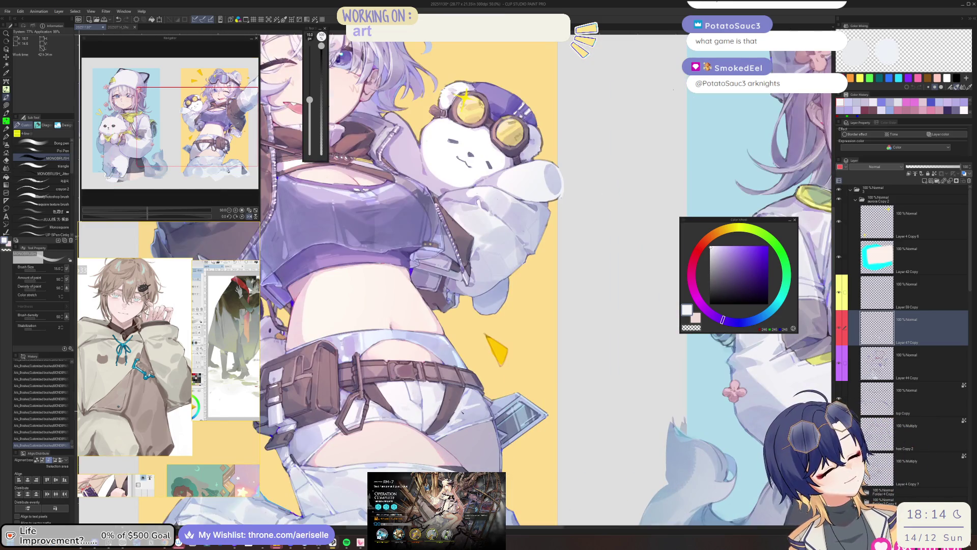
key(bracketright)
key(bracketright)
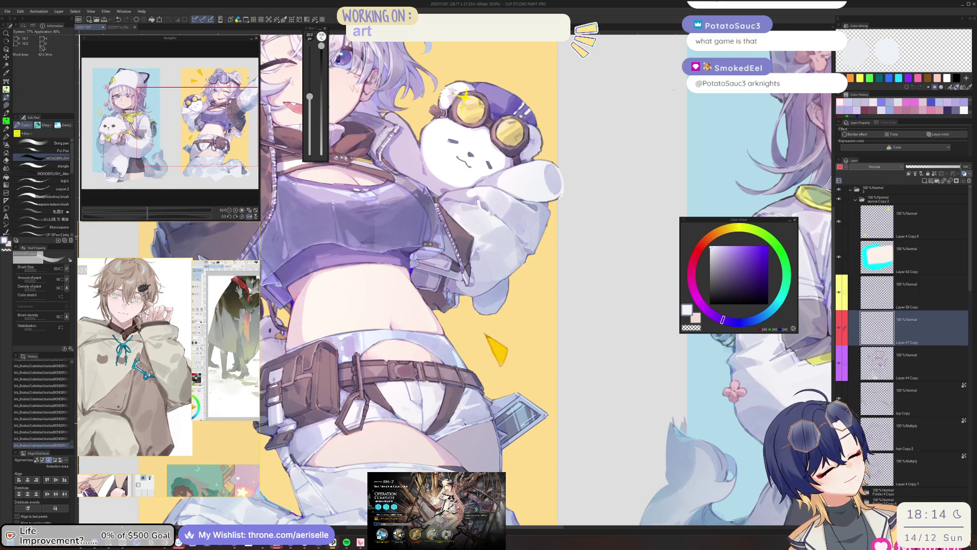
key(h)
scroll(509, 301, down, 3)
scroll(509, 300, up, 2)
key(bracketright)
Step: Undo back through recent edits to compare, then redo them all and mirror the view
key(ctrl+z)
key(ctrl+z)
key(ctrl+z)
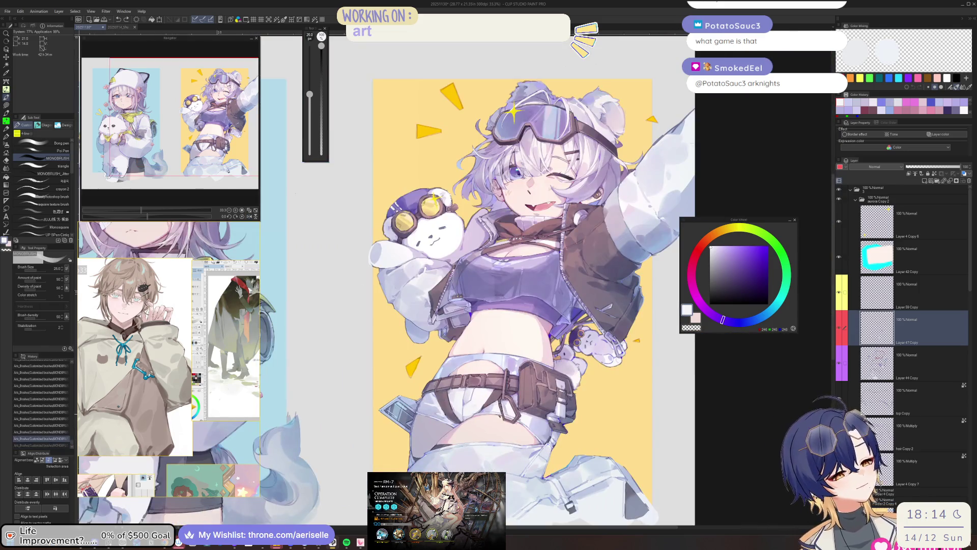
key(ctrl+z)
key(ctrl+z)
key(ctrl+z)
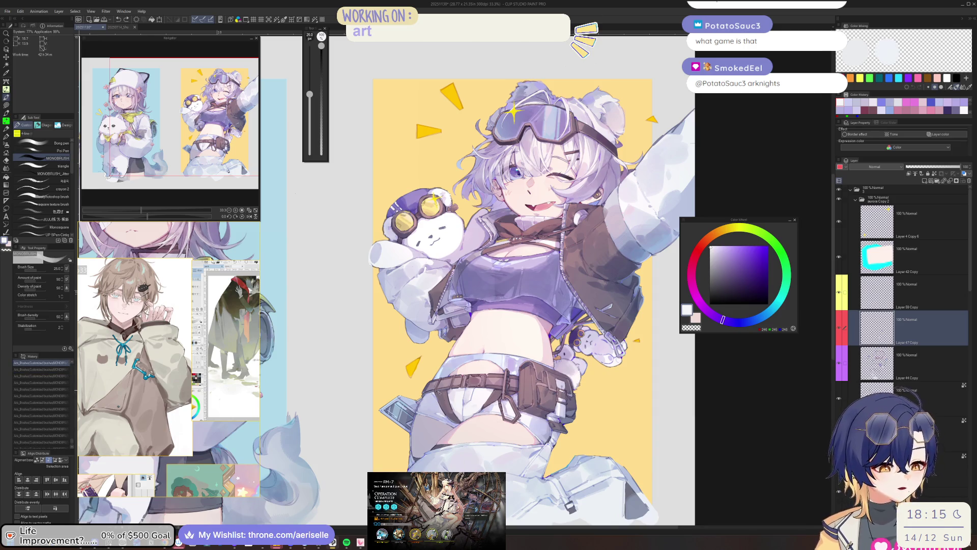
scroll(439, 398, up, 1)
key(ctrl+y)
key(ctrl+y)
key(ctrl+y)
key(bracketleft)
key(bracketleft)
key(ctrl+z)
key(ctrl+z)
key(bracketleft)
key(ctrl+y)
key(ctrl+y)
key(h)
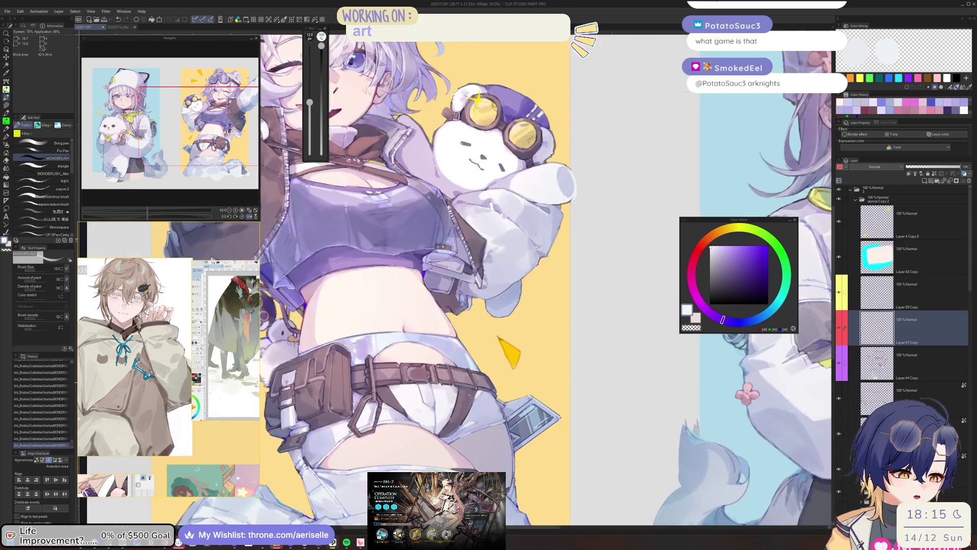
key(bracketleft)
key(bracketleft)
key(bracketleft)
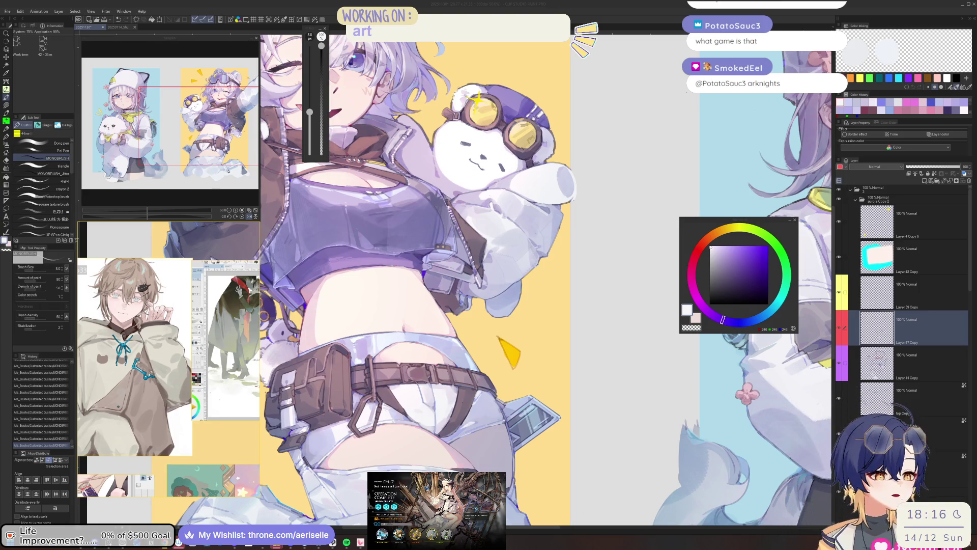
Step: Sample a greyish purple from the jacket and lighten it toward pink-lavender
key(h)
scroll(480, 280, up, 5)
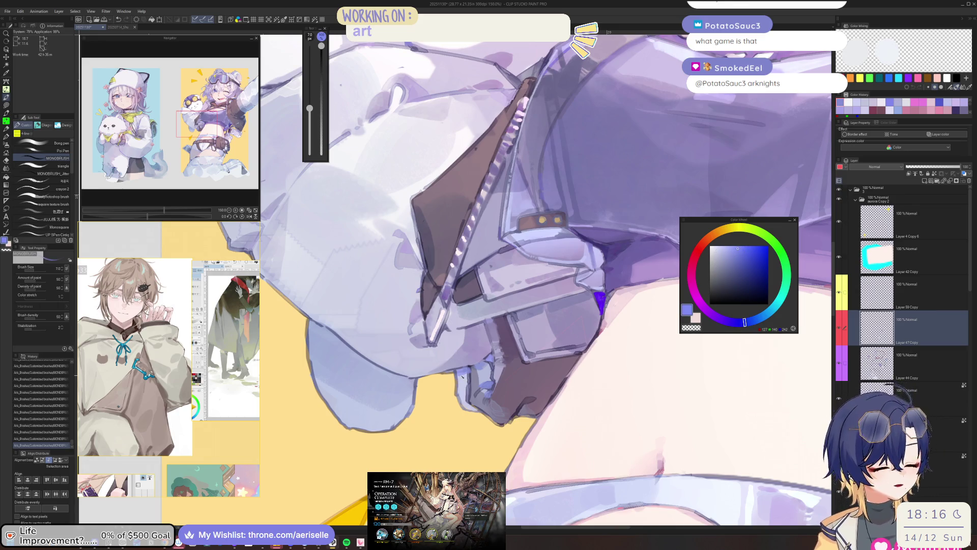
scroll(441, 412, down, 5)
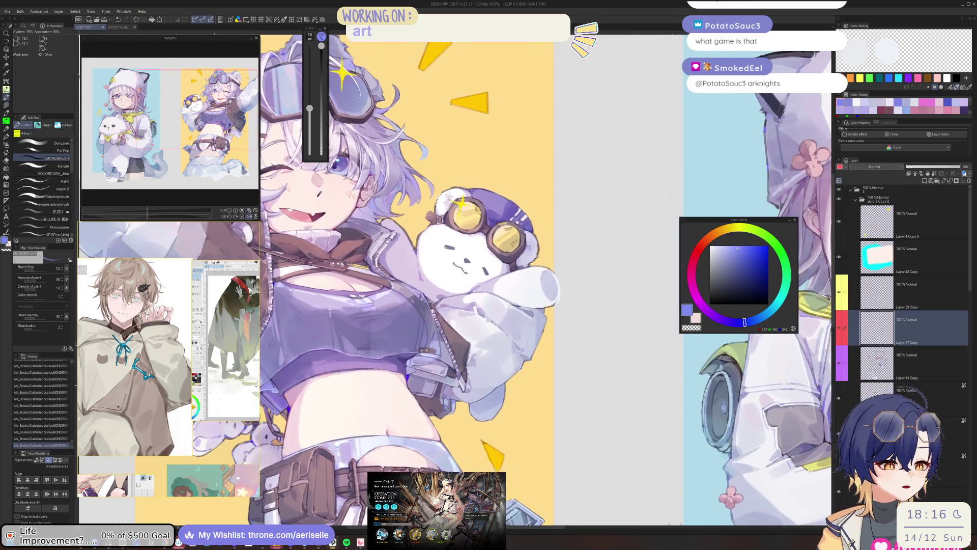
scroll(440, 411, up, 5)
alt+click(444, 391)
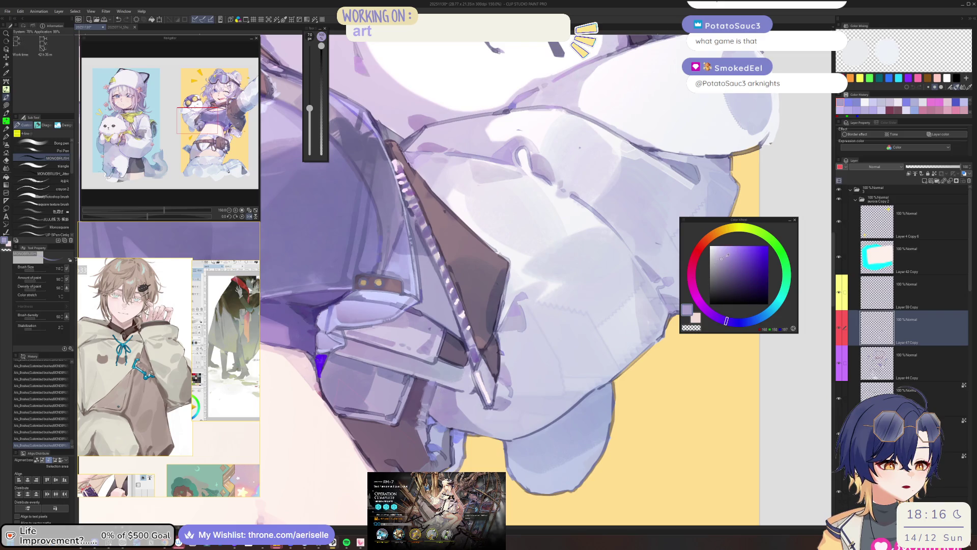
click(719, 251)
click(713, 315)
scroll(437, 379, up, 1)
Step: Lasso a jacket area from the collar around the pocket and gradient-erase part of it
key(m)
drag(438, 386, 433, 407)
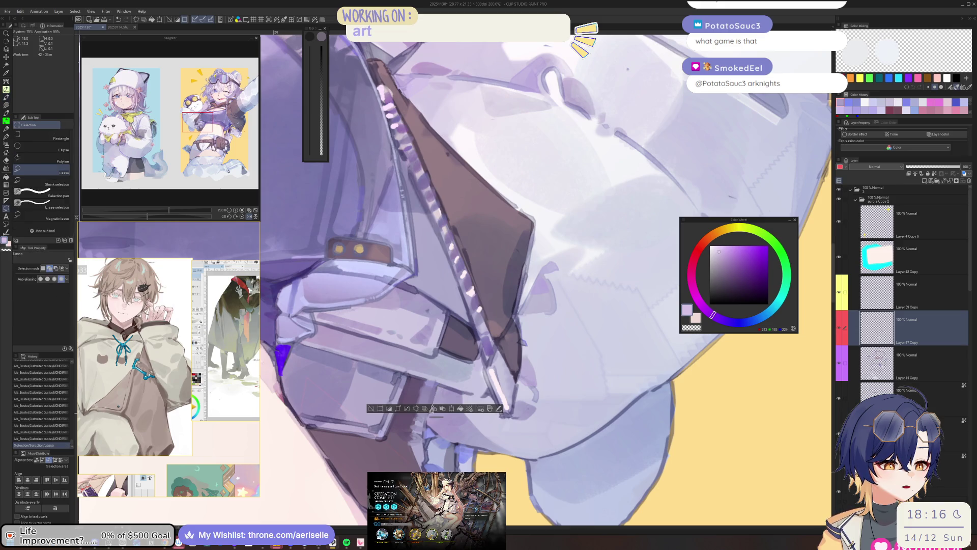
mouse_move(461, 441)
mouse_down()
mouse_move(479, 430)
mouse_move(471, 391)
mouse_move(440, 385)
mouse_up()
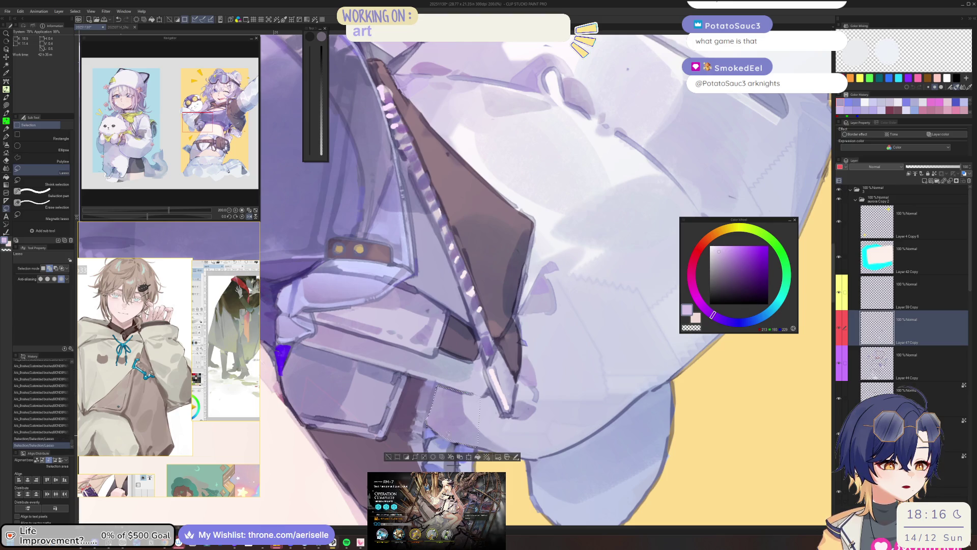
key(h)
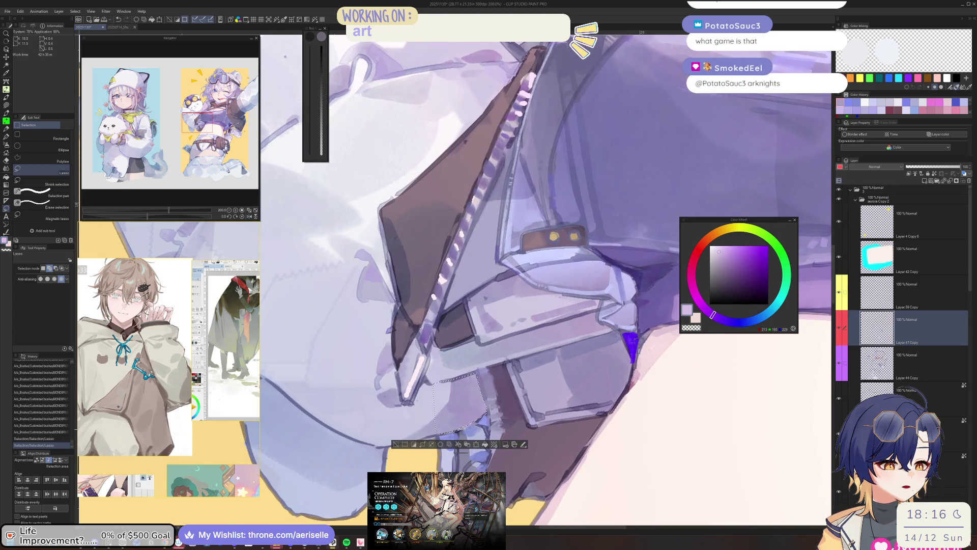
key(g)
drag(504, 379, 505, 393)
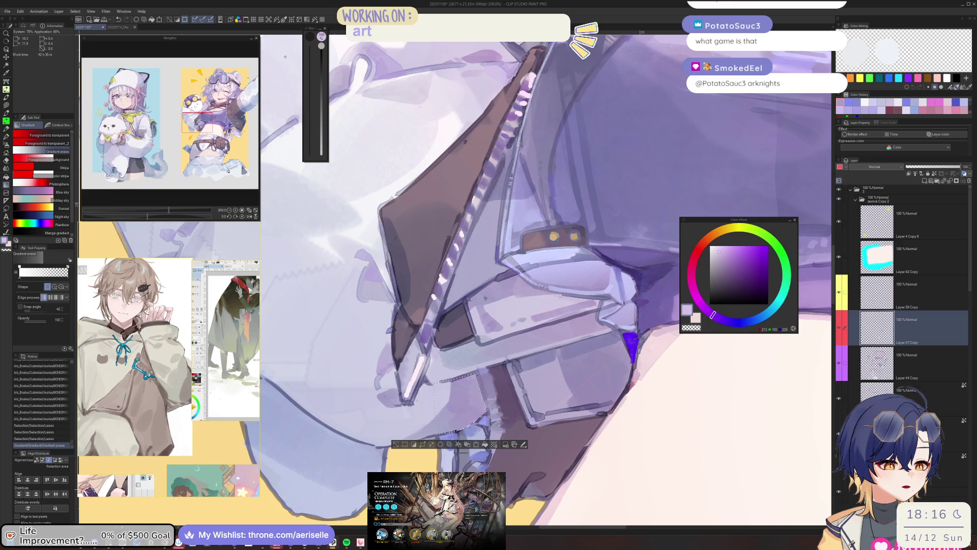
Step: Lasso a small jacket patch beside the bear, fill it pale blue-grey, fade it, and deselect
key(m)
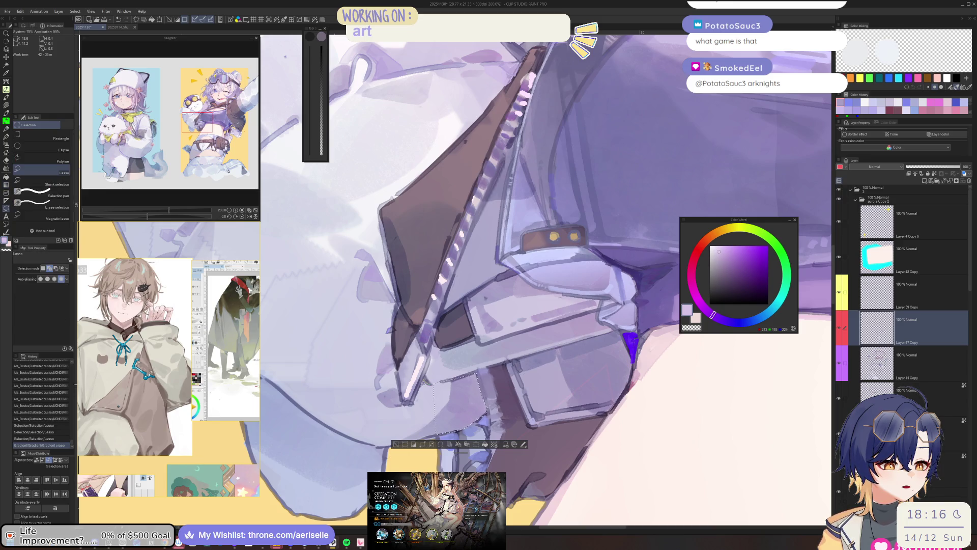
mouse_move(413, 401)
mouse_down()
mouse_move(392, 407)
mouse_move(388, 446)
mouse_move(422, 440)
mouse_move(458, 407)
mouse_move(409, 441)
mouse_up()
key(b)
alt+click(356, 204)
click(310, 61)
key(g)
key(ctrl+d)
key(h)
key(ctrl+alt+0)
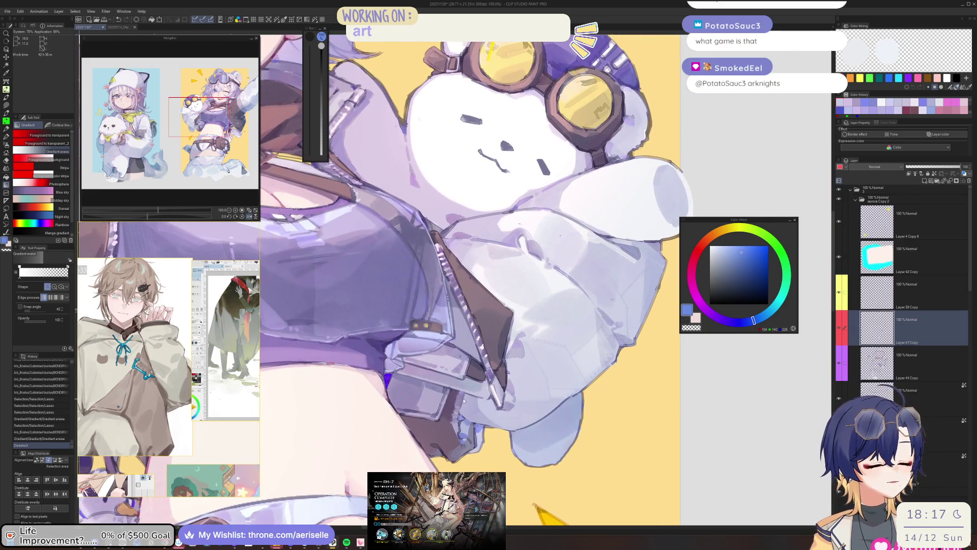
Step: Paint a stroke on the jacket, then shrink the brush and rotate the view about 40 degrees
scroll(460, 396, up, 1)
key(b)
drag(461, 394, 474, 391)
key(bracketleft)
key(bracketleft)
key(bracketleft)
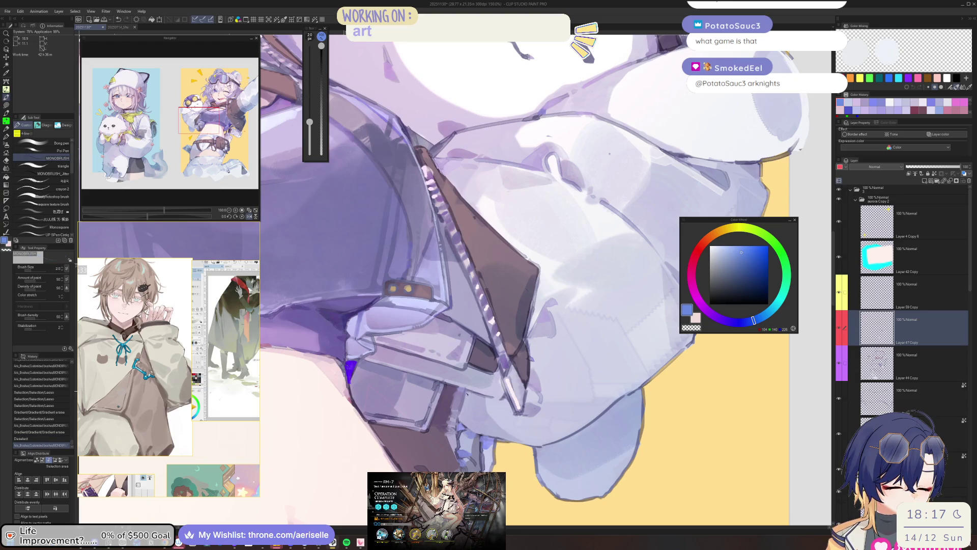
drag(147, 217, 162, 216)
key(bracketright)
key(bracketright)
key(bracketright)
key(h)
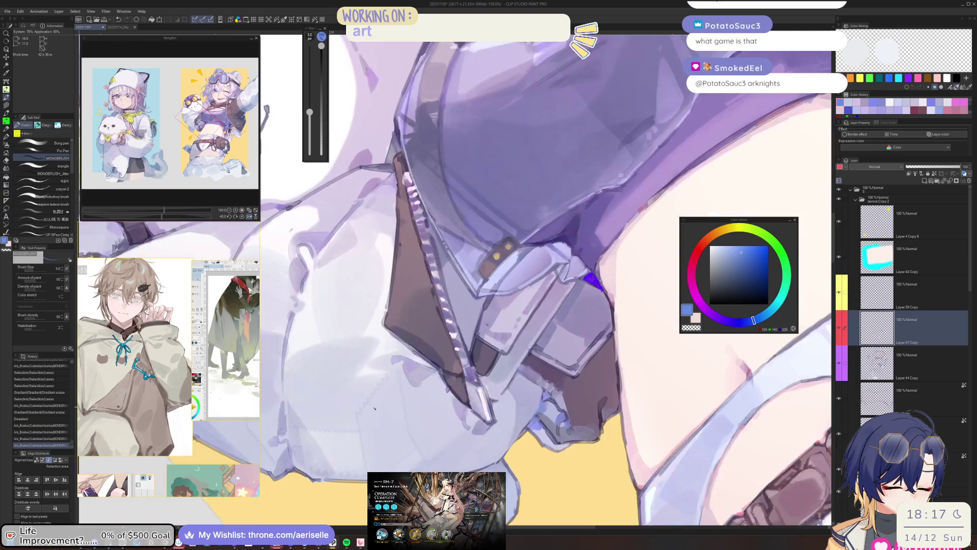
scroll(375, 407, down, 1)
Step: Add small brighter-blue strokes on the jacket with a fine brush, then reset the view
click(748, 245)
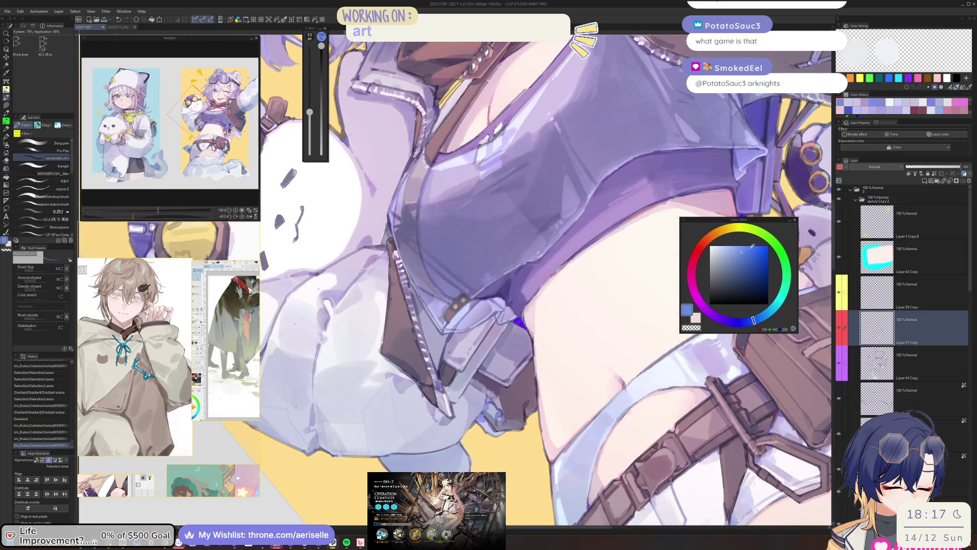
scroll(481, 407, up, 1)
key(bracketleft)
key(bracketleft)
drag(482, 412, 480, 416)
drag(480, 414, 478, 418)
key(ctrl+alt+0)
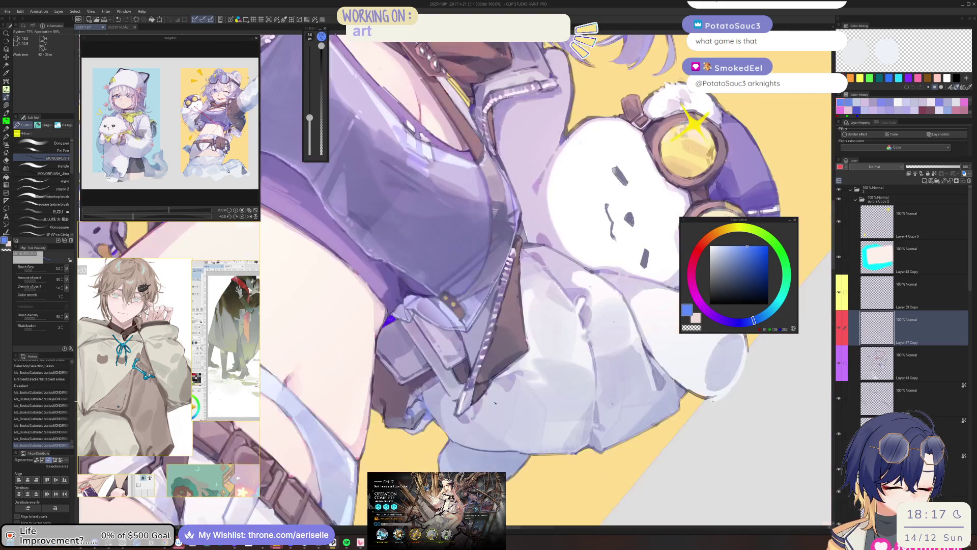
key(bracketright)
scroll(464, 427, down, 2)
scroll(464, 427, up, 3)
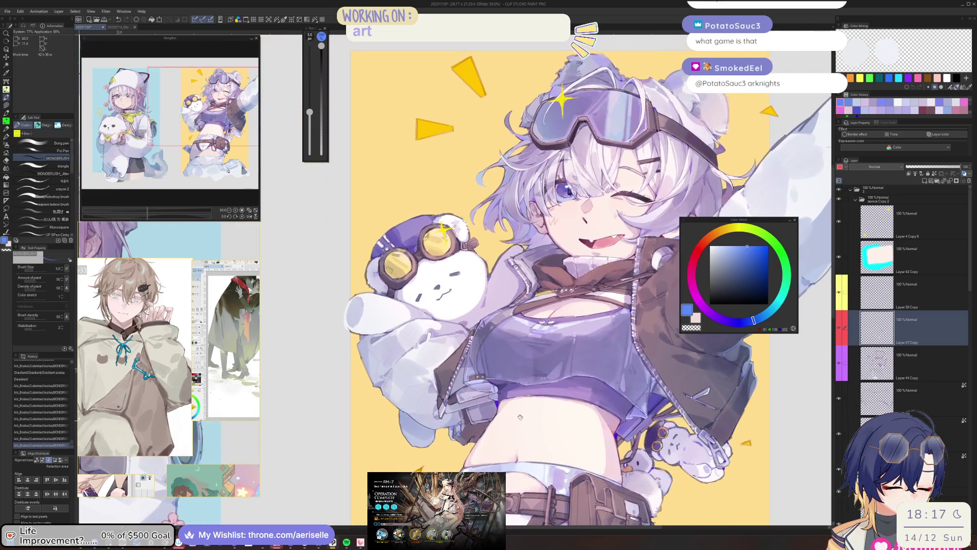
Step: Paint a stroke along the zipper and add a short violet accent, checking in mirrored view
mouse_move(464, 411)
mouse_down()
mouse_move(506, 405)
mouse_move(527, 474)
mouse_up()
scroll(509, 406, down, 1)
scroll(527, 475, up, 2)
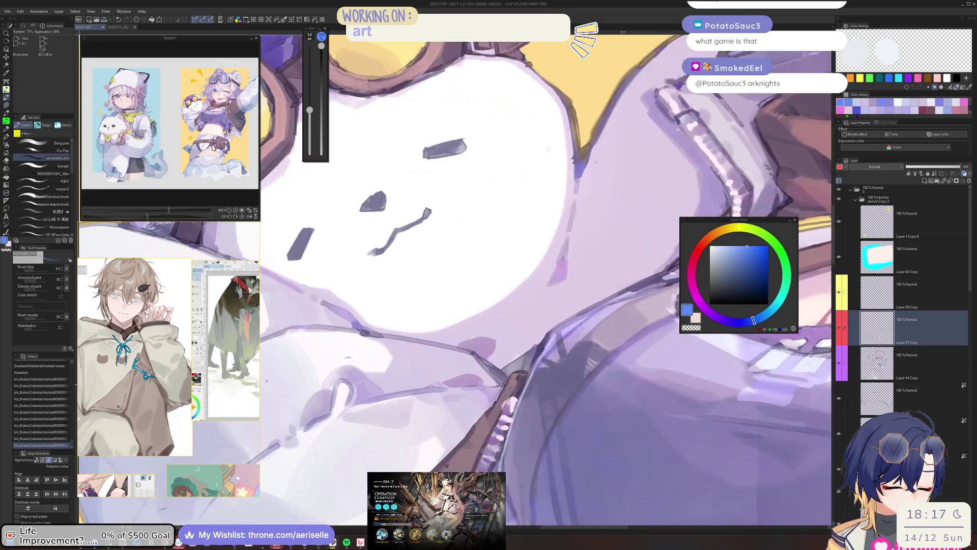
scroll(527, 475, down, 2)
scroll(458, 280, up, 2)
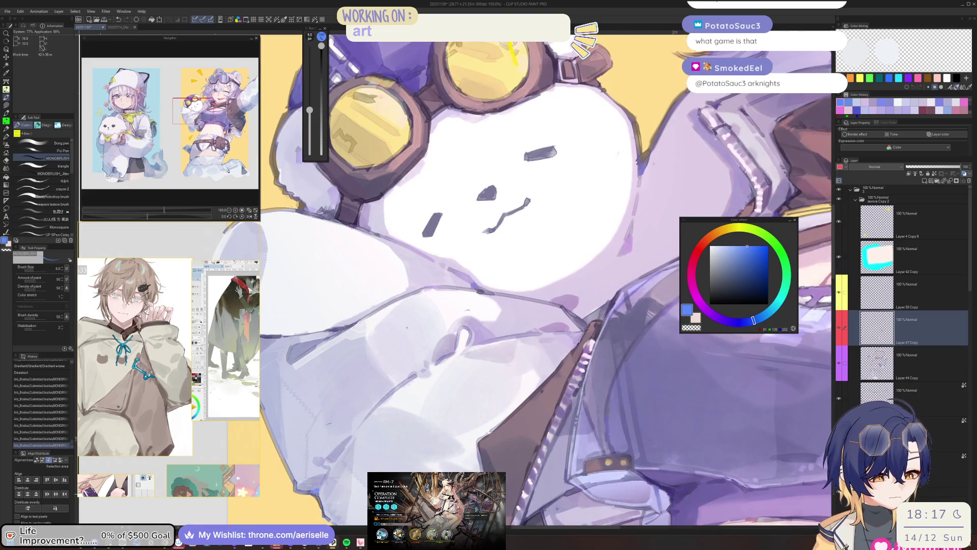
key(h)
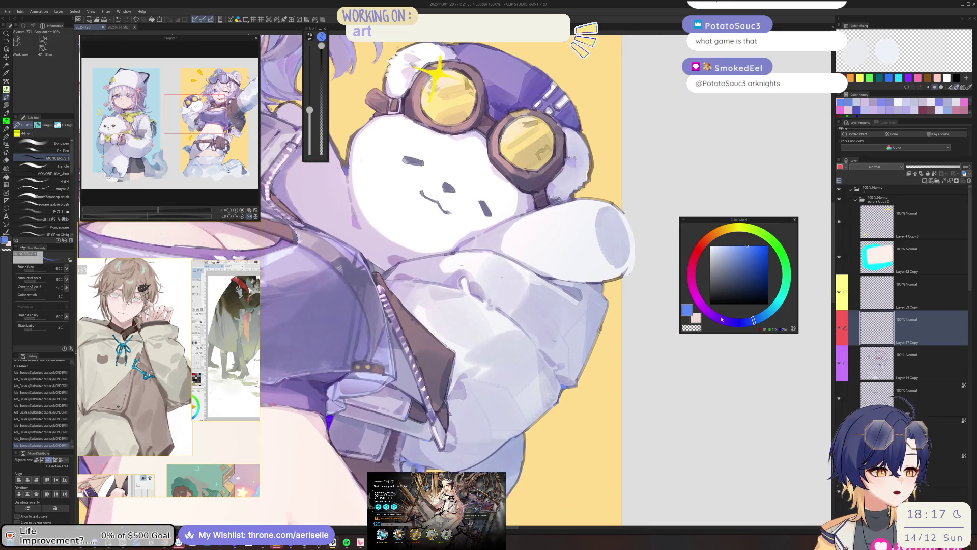
scroll(488, 280, up, 2)
click(585, 365)
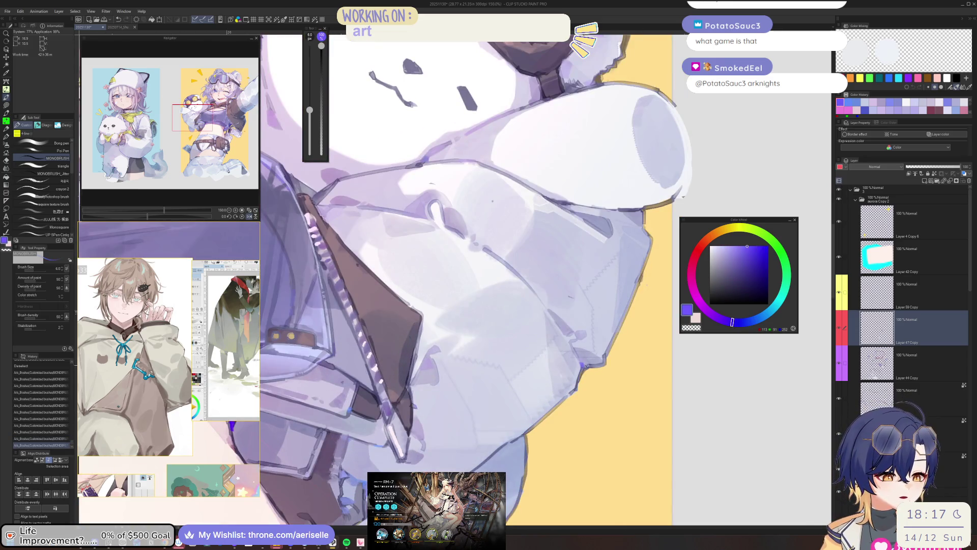
scroll(602, 359, down, 3)
key(h)
scroll(389, 367, up, 5)
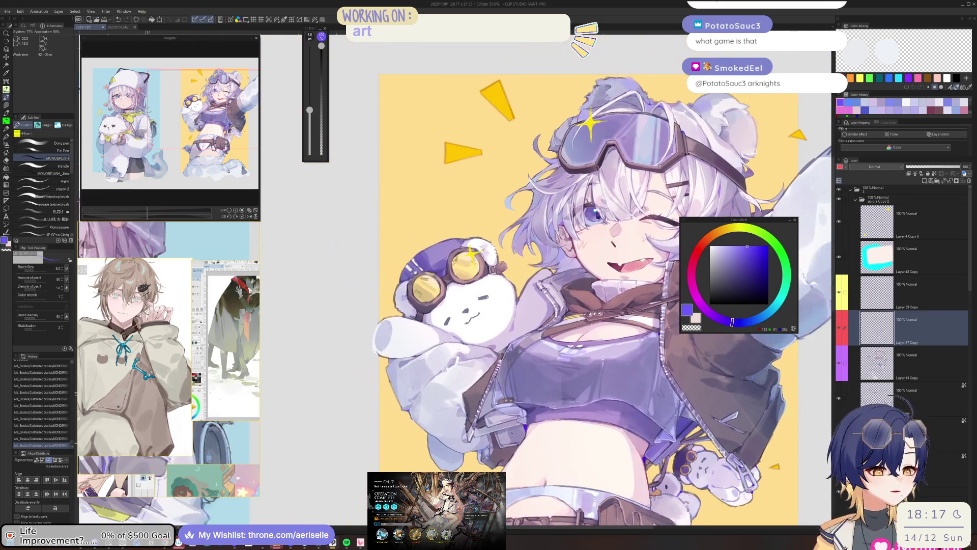
scroll(389, 368, down, 4)
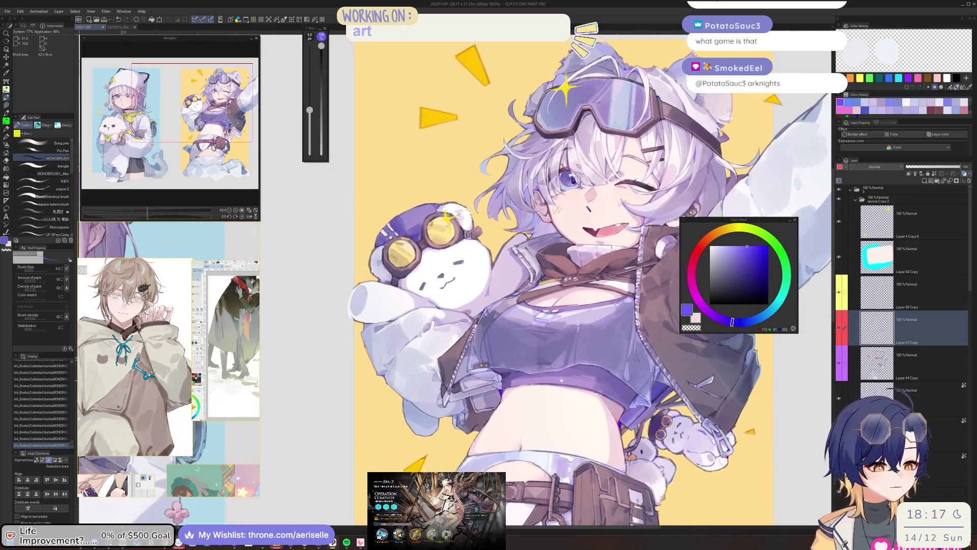
scroll(558, 365, up, 3)
mouse_move(558, 365)
mouse_down()
mouse_move(500, 417)
mouse_move(515, 398)
mouse_up()
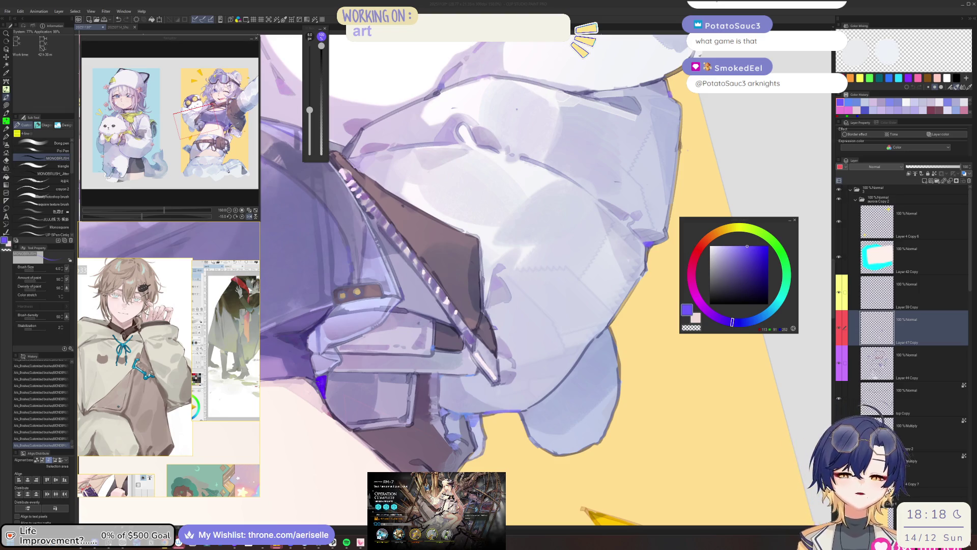
Step: Sample light lavender and deeper violet tones from the painting and enlarge the brush
alt+click(525, 411)
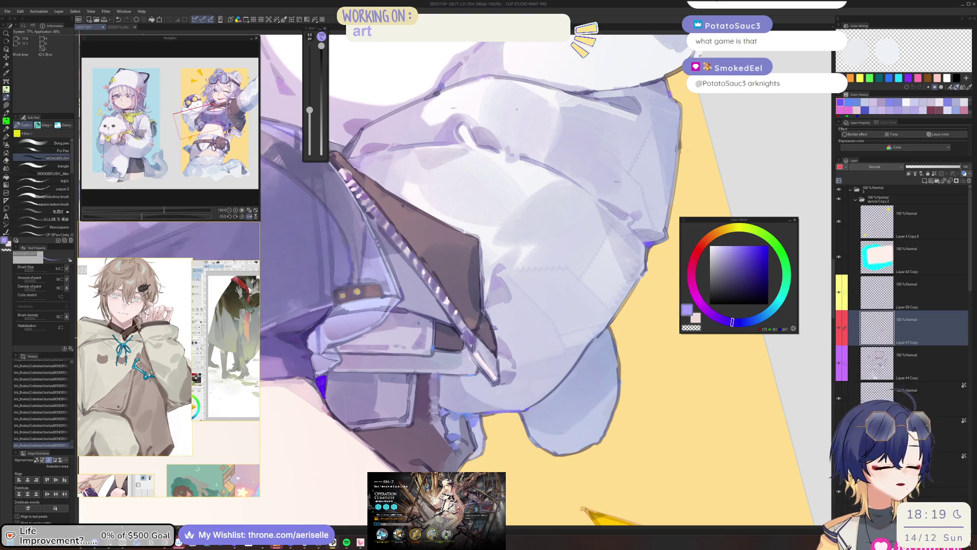
key(ctrl+minus)
key(ctrl+minus)
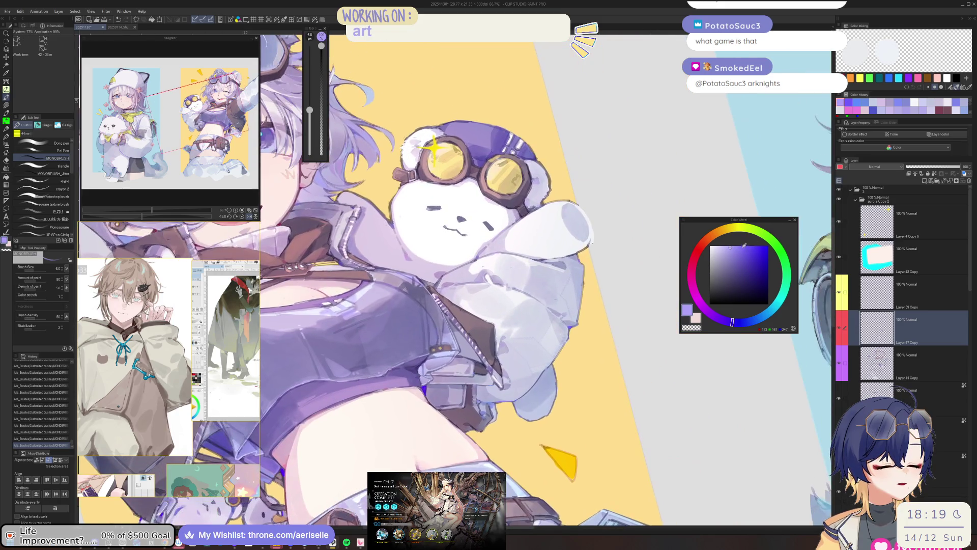
click(741, 249)
key(ctrl+plus)
key(ctrl+plus)
key(ctrl+plus)
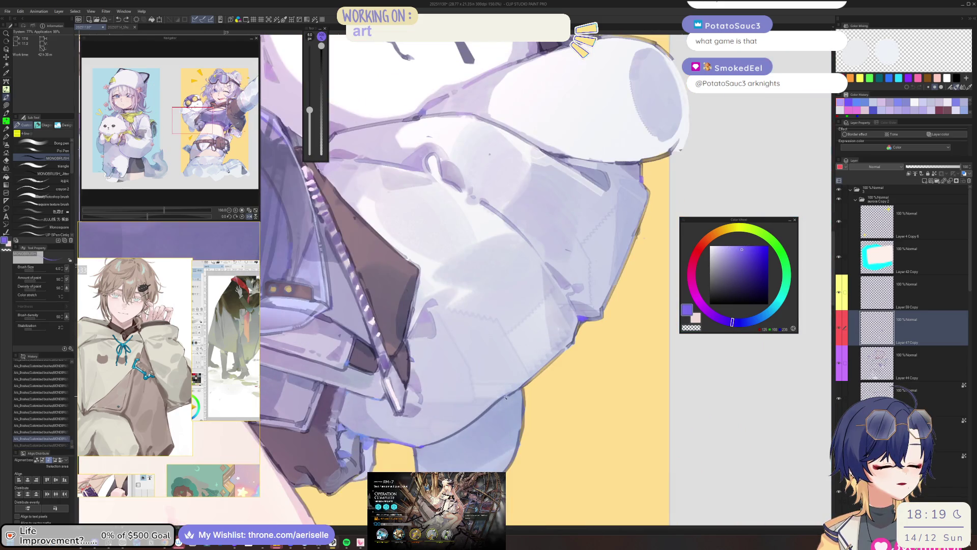
key(ctrl+minus)
key(ctrl+minus)
key(ctrl+minus)
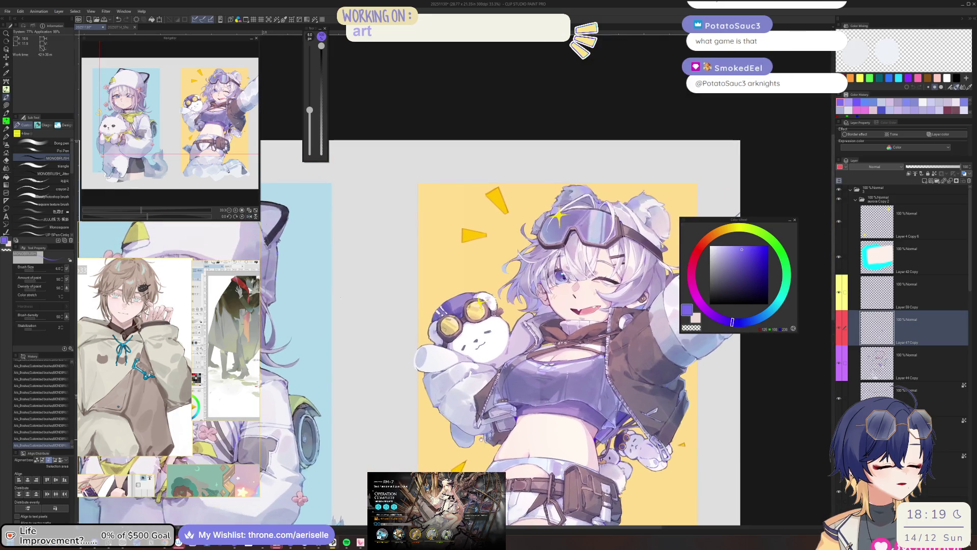
scroll(422, 375, up, 4)
alt+click(453, 387)
key(bracketright)
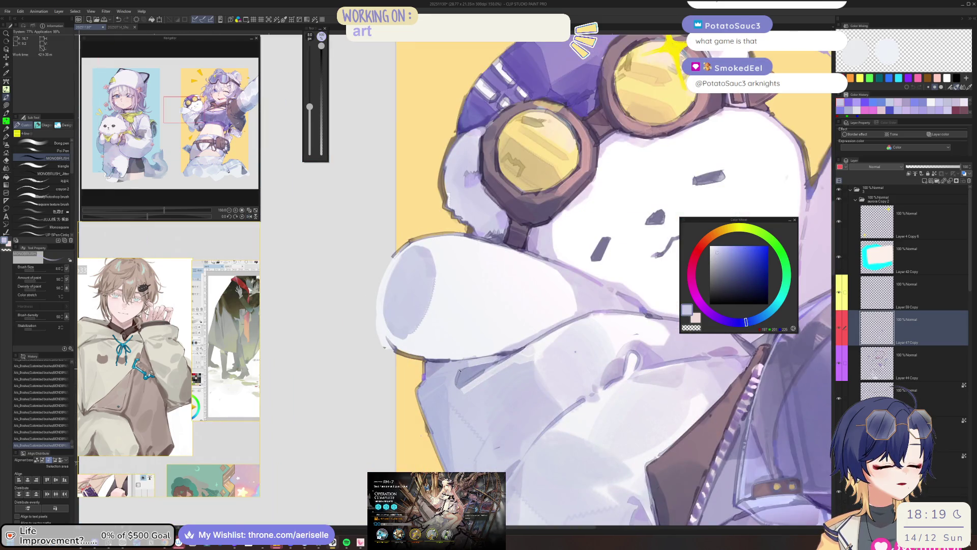
key(bracketright)
key(bracketright)
alt+click(458, 386)
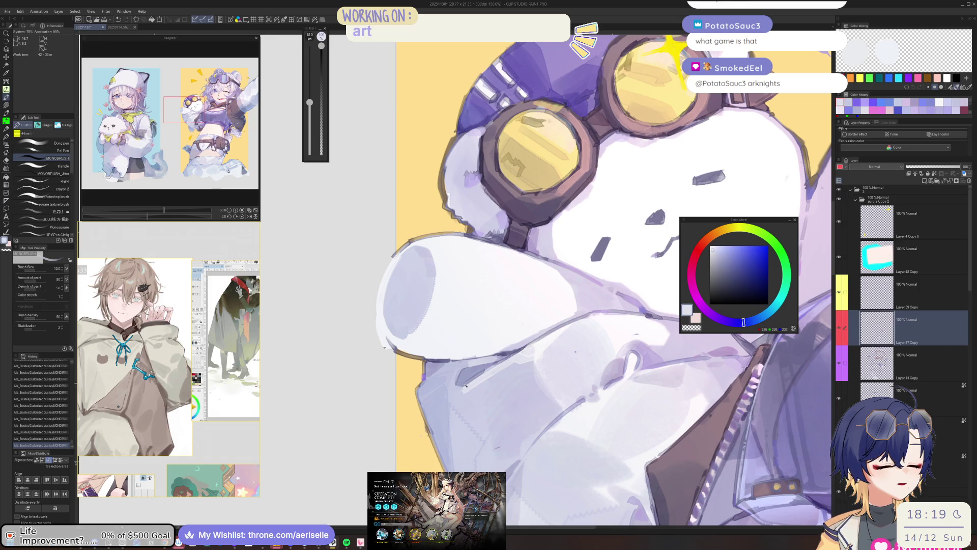
Step: Undo and redo a lavender stroke, then adjust the brush from 60 to 120, settling at 80
scroll(486, 377, down, 4)
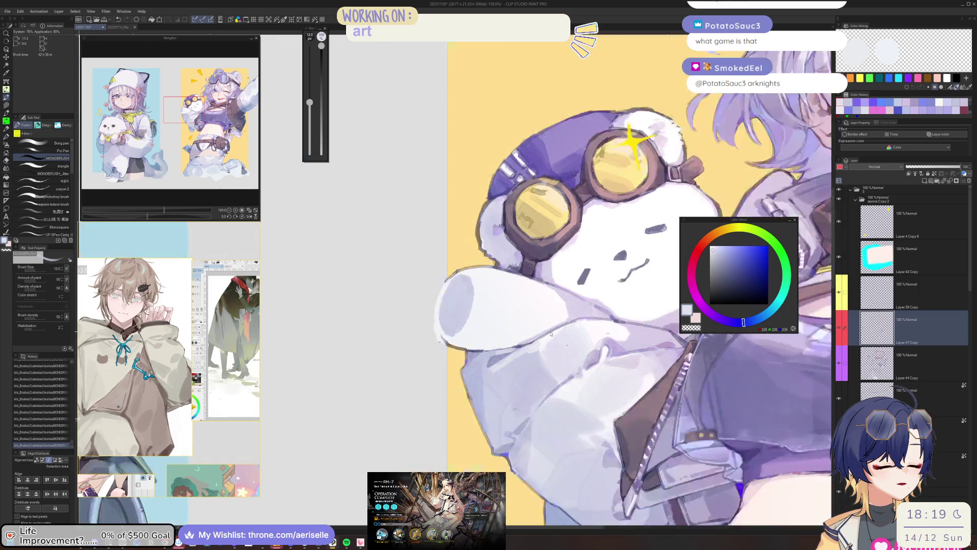
scroll(483, 380, up, 2)
scroll(483, 379, up, 3)
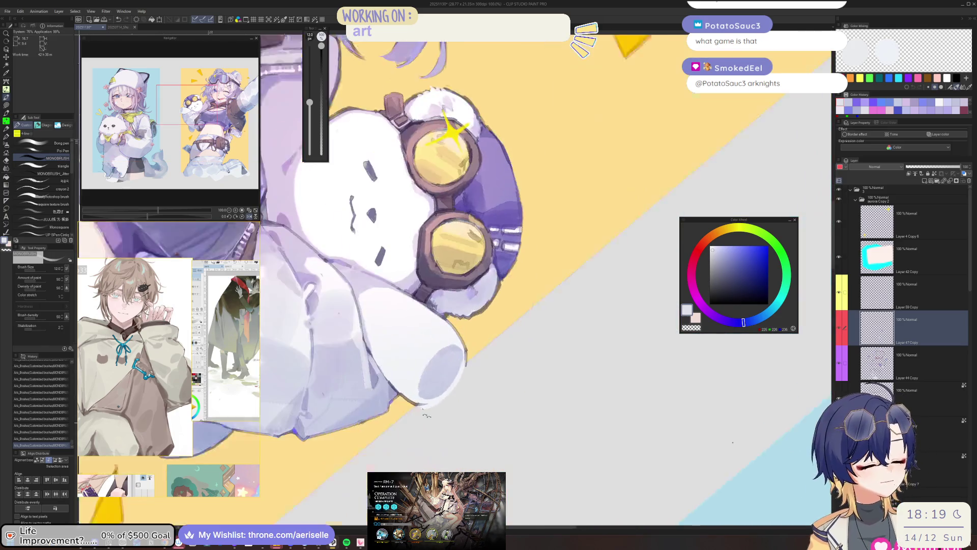
key(bracketright)
key(bracketright)
key(bracketright)
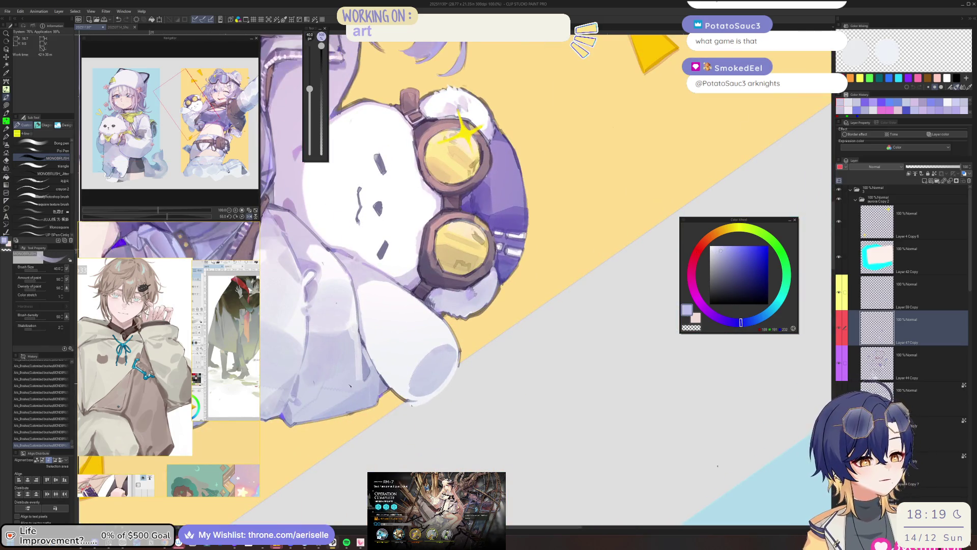
key(h)
key(ctrl+z)
key(bracketright)
key(ctrl+y)
scroll(547, 408, down, 5)
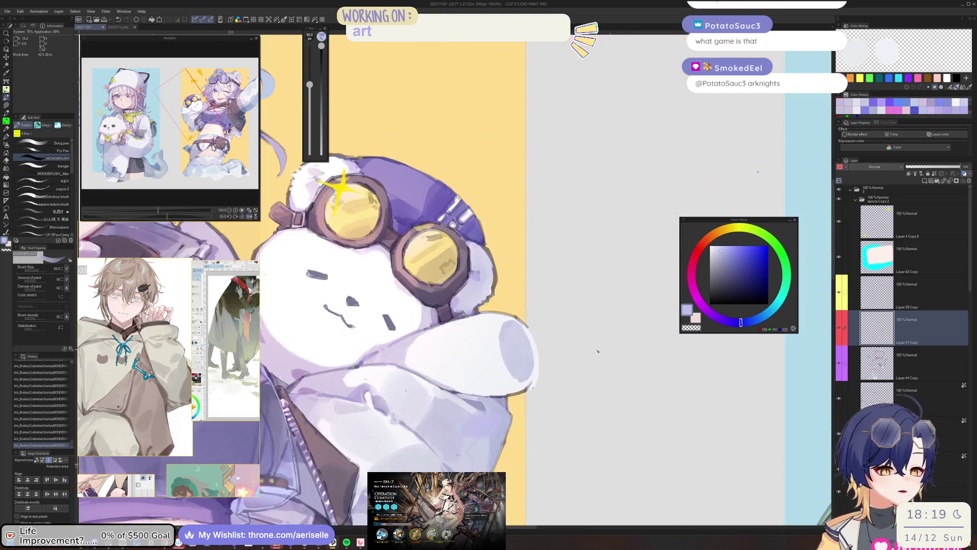
scroll(547, 408, up, 5)
key(bracketright)
key(bracketright)
key(bracketright)
key(bracketleft)
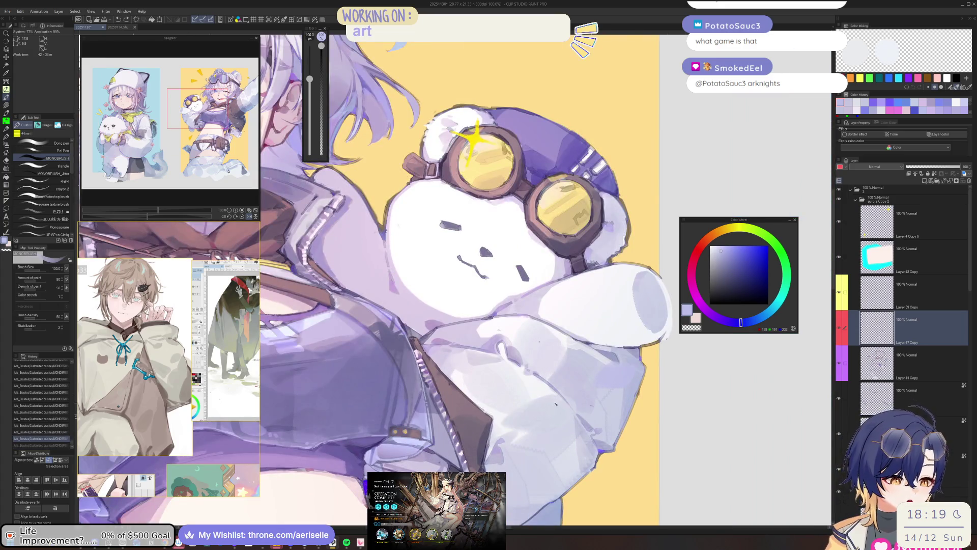
key(bracketleft)
Step: Frame the goggled girl's face and add short lavender strokes with a size-120 brush
scroll(562, 420, down, 6)
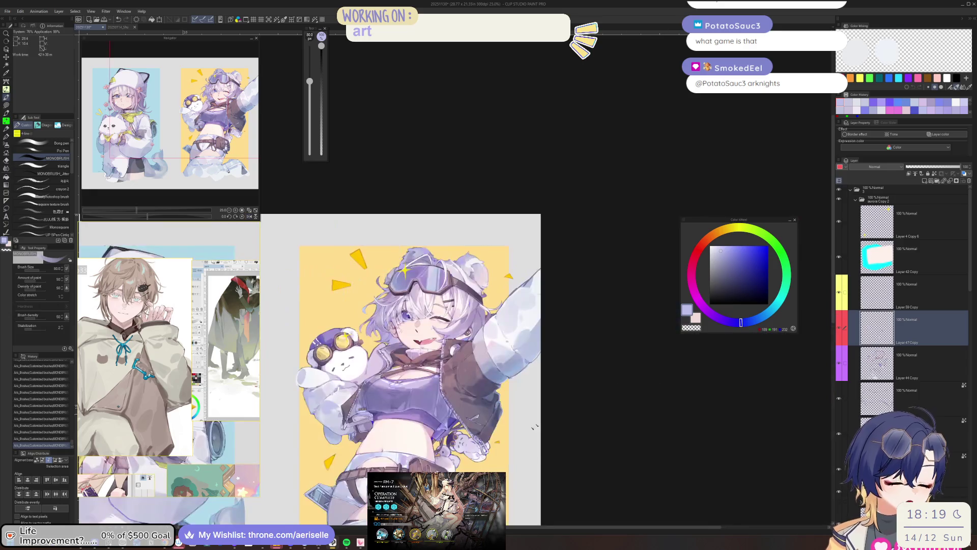
scroll(562, 420, up, 2)
scroll(529, 356, up, 2)
scroll(529, 357, down, 2)
mouse_move(529, 357)
mouse_down()
mouse_move(471, 376)
mouse_move(477, 387)
mouse_up()
key(bracketright)
key(bracketright)
scroll(407, 411, up, 2)
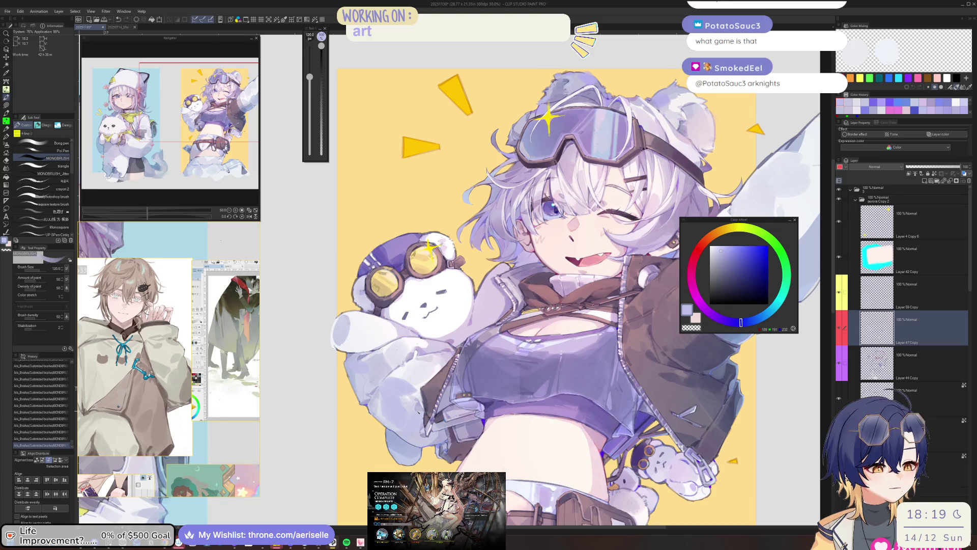
drag(559, 255, 337, 370)
key(bracketright)
key(bracketright)
key(bracketleft)
key(bracketleft)
mouse_move(518, 409)
mouse_down()
mouse_move(509, 397)
mouse_move(553, 371)
mouse_up()
scroll(520, 399, down, 2)
Step: Sample light and dark blues and dab small touches along the sleeve edge
key(h)
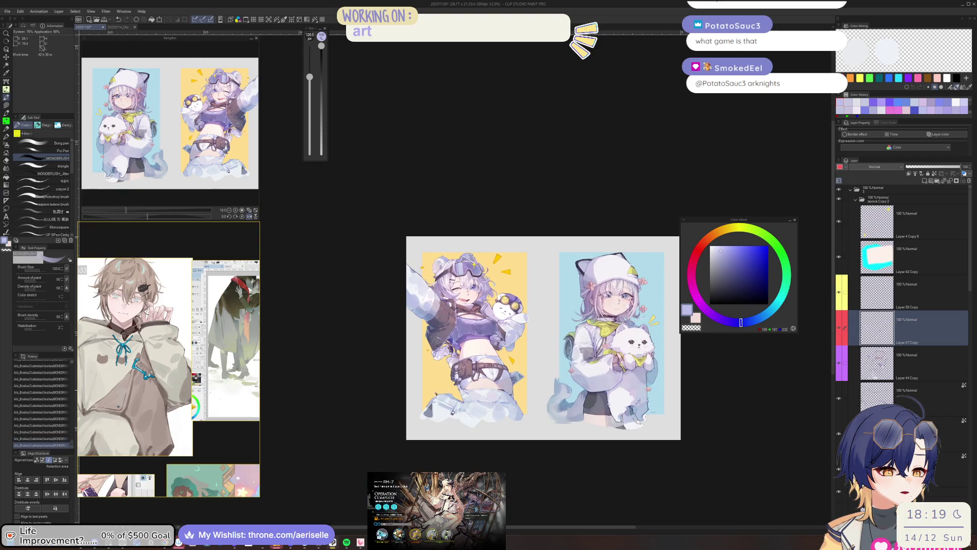
scroll(475, 387, up, 7)
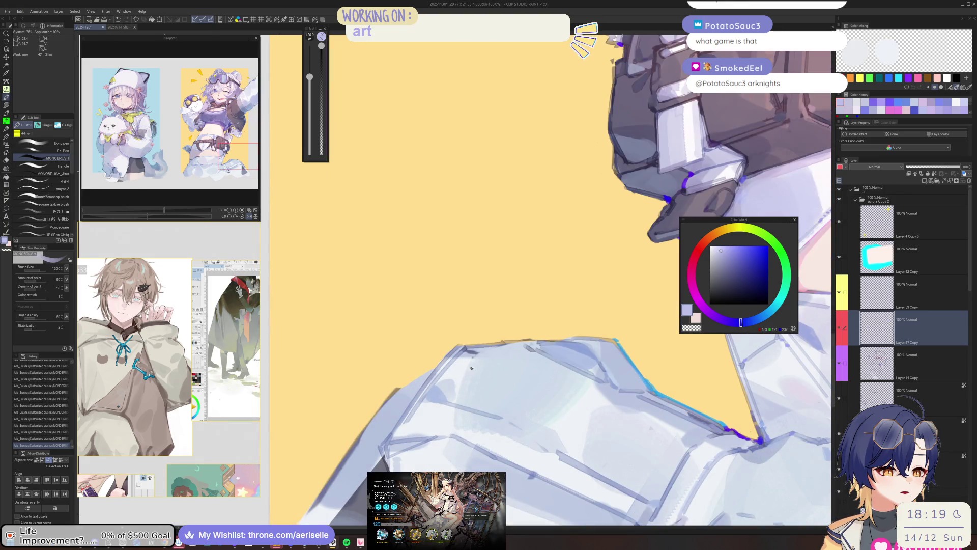
alt+click(481, 362)
key(minus)
mouse_move(481, 362)
mouse_down()
mouse_move(507, 381)
mouse_move(579, 375)
mouse_up()
alt+click(483, 364)
key(bracketleft)
key(bracketleft)
key(bracketleft)
key(bracketleft)
key(bracketleft)
click(481, 360)
key(ctrl+z)
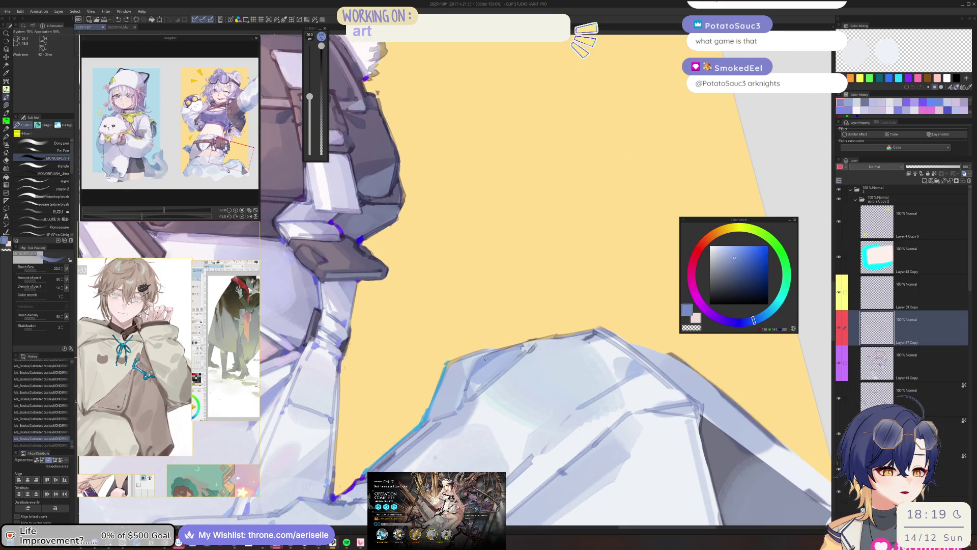
click(481, 360)
key(bracketleft)
Step: Paint light blue-grey strokes along the sleeve edge and pick a saturated, slightly darker rim blue
key(bracketleft)
mouse_move(486, 361)
mouse_down()
mouse_move(560, 421)
mouse_move(565, 412)
mouse_up()
scroll(565, 408, up, 2)
alt+click(573, 401)
key(bracketright)
key(bracketright)
mouse_move(493, 424)
mouse_down()
mouse_move(555, 374)
mouse_move(483, 409)
mouse_up()
alt+click(483, 409)
key(bracketleft)
key(bracketleft)
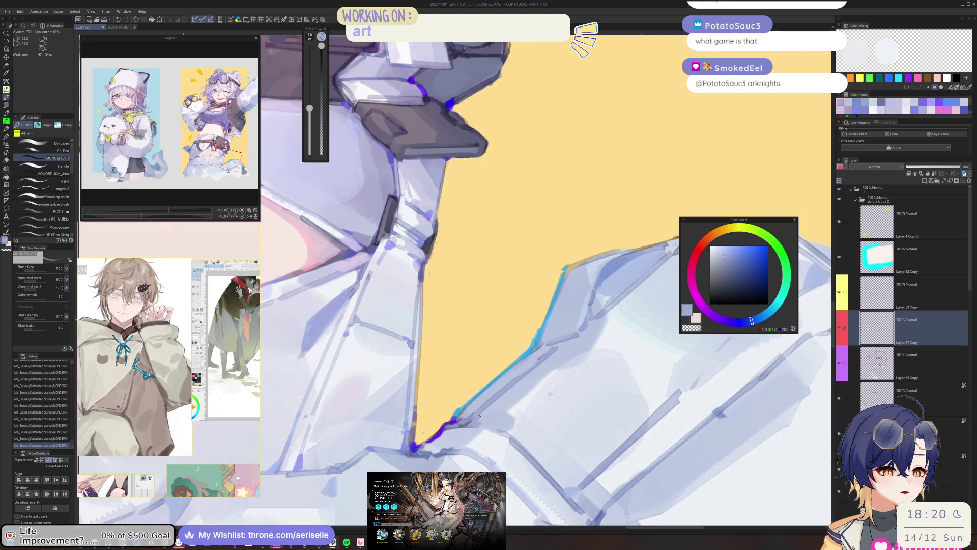
alt+click(473, 424)
key(bracketleft)
key(bracketleft)
key(bracketleft)
key(bracketright)
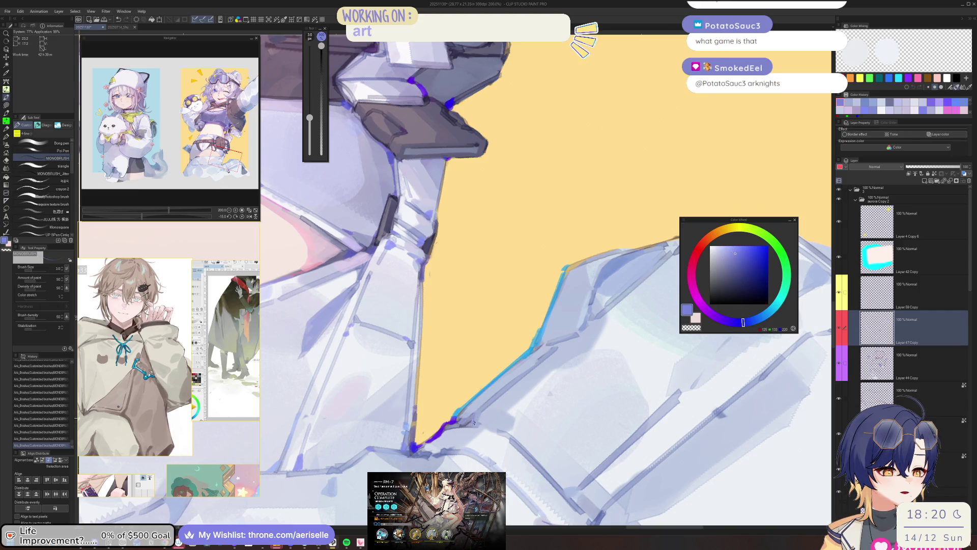
click(740, 257)
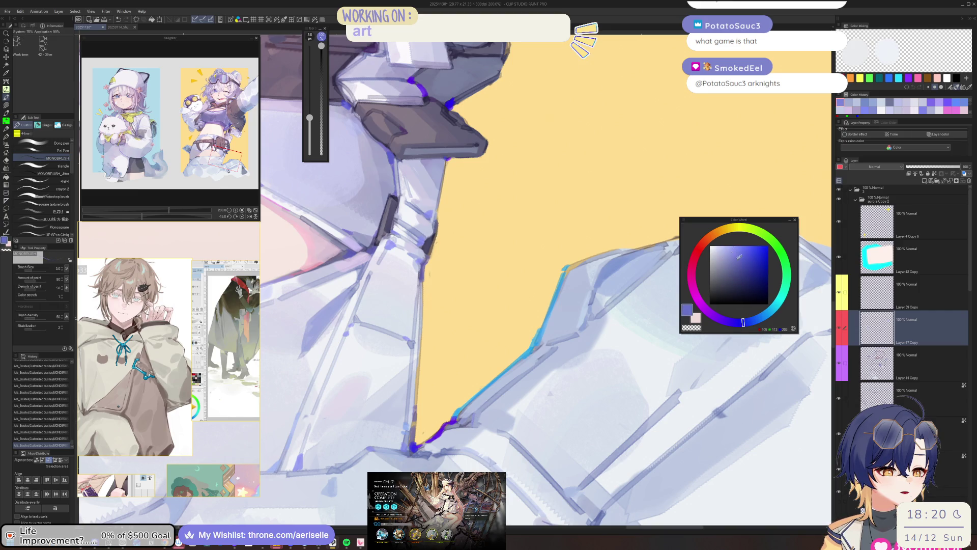
Step: Rotate the view along the edge and sample the deeper purple-blue of the edge line
mouse_move(476, 421)
mouse_down()
mouse_move(510, 408)
mouse_move(471, 416)
mouse_up()
alt+click(472, 416)
key(bracketright)
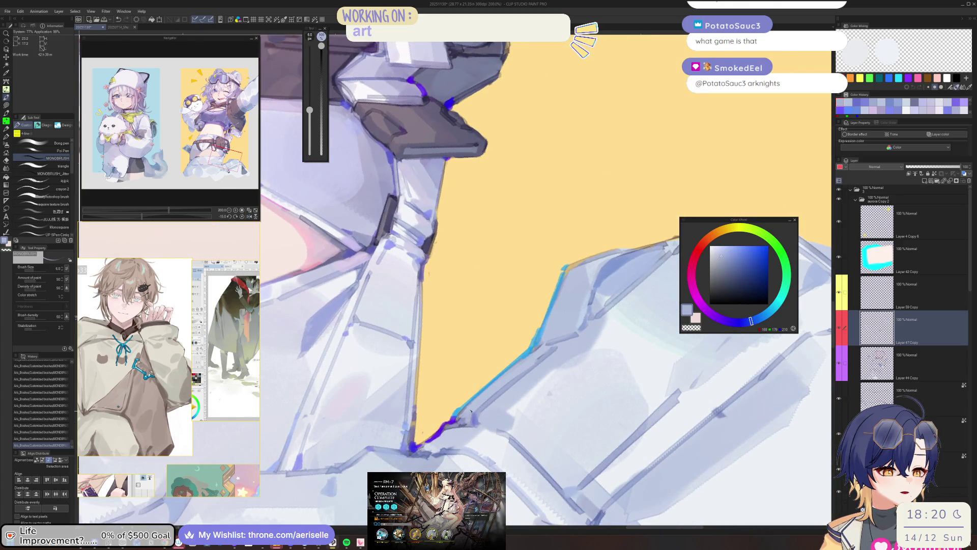
drag(461, 422, 534, 384)
alt+click(534, 375)
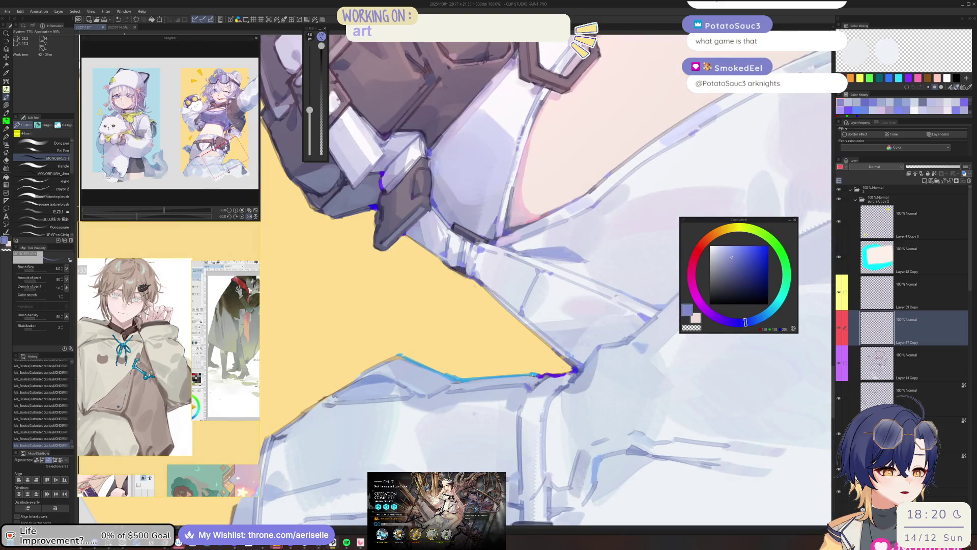
alt+click(541, 378)
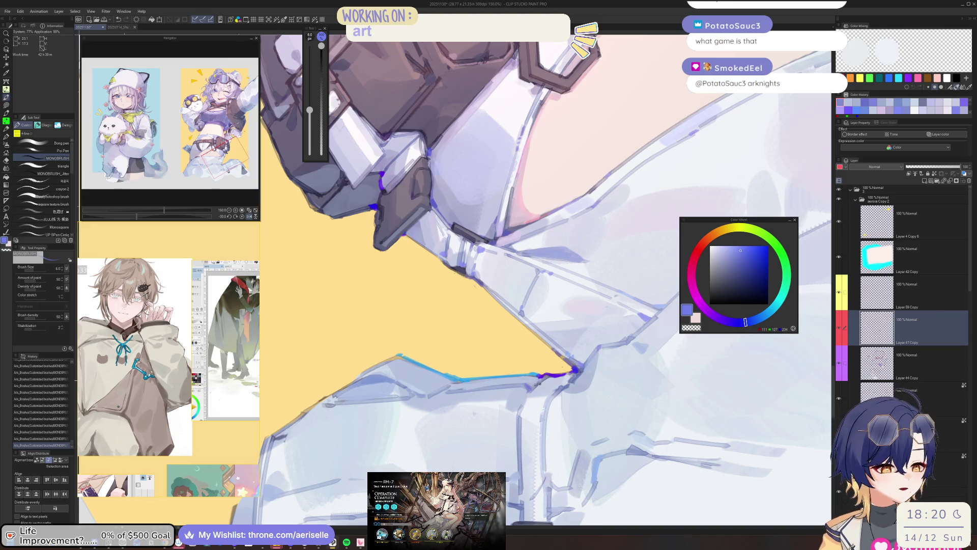
drag(543, 379, 499, 412)
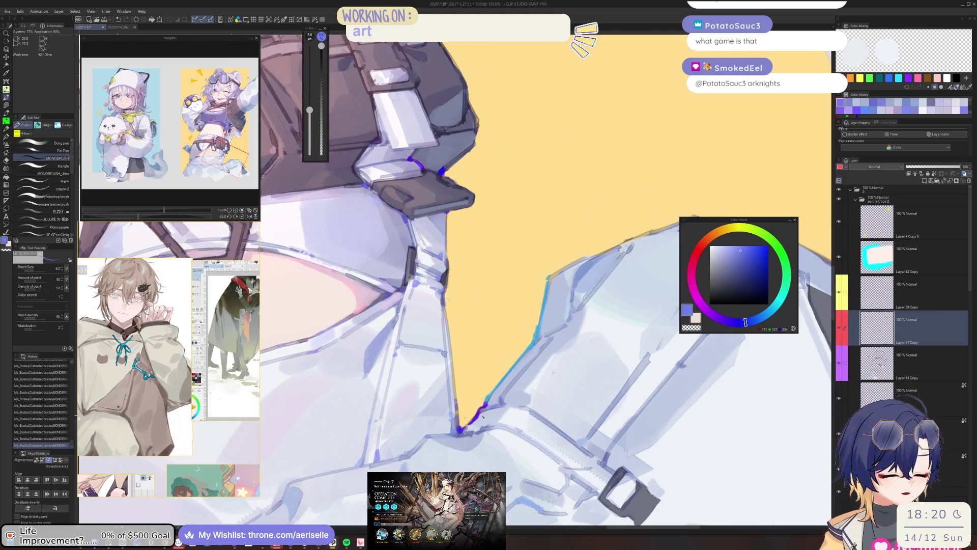
Step: Lasso a strip along the purple edge, try a purple fill, undo it and deselect
key(m)
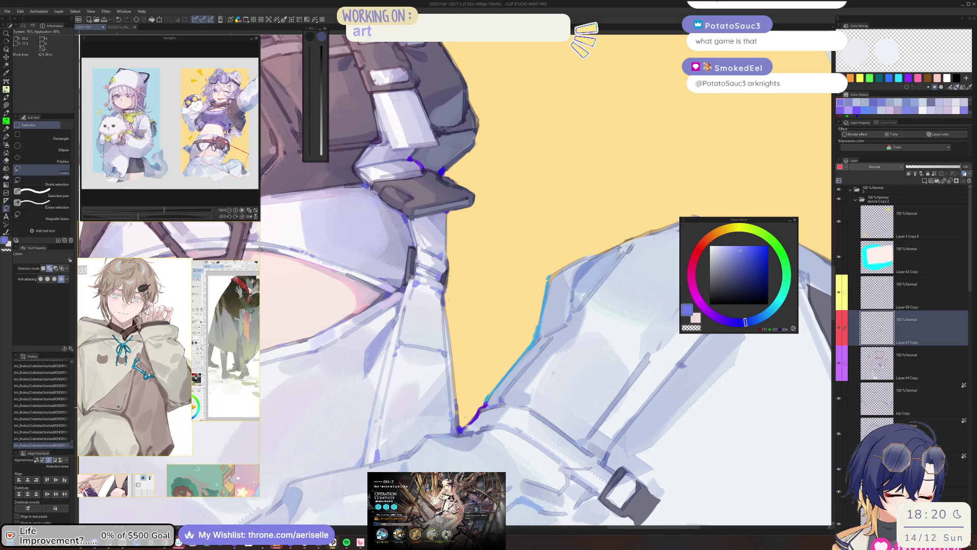
drag(488, 409, 484, 426)
key(p)
drag(514, 393, 478, 444)
key(ctrl+z)
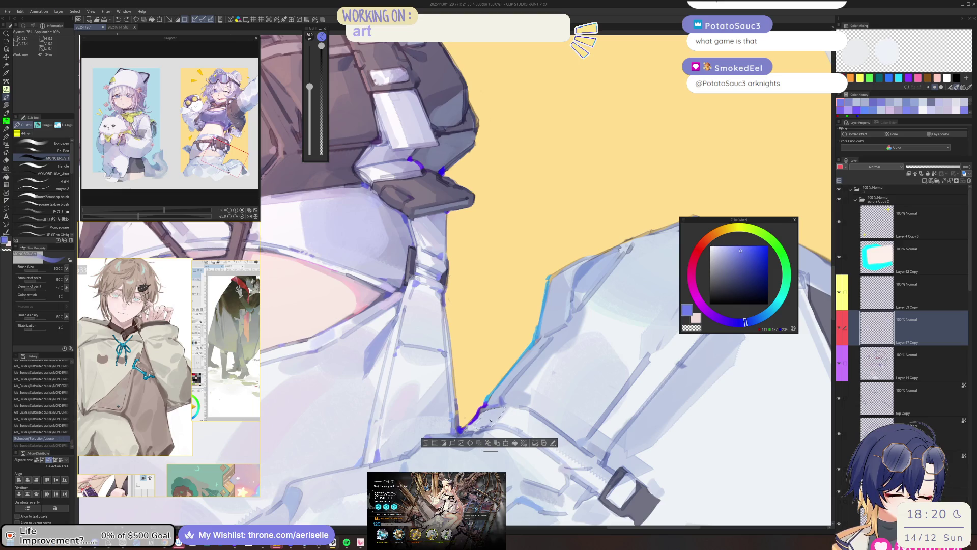
click(731, 250)
key(ctrl+d)
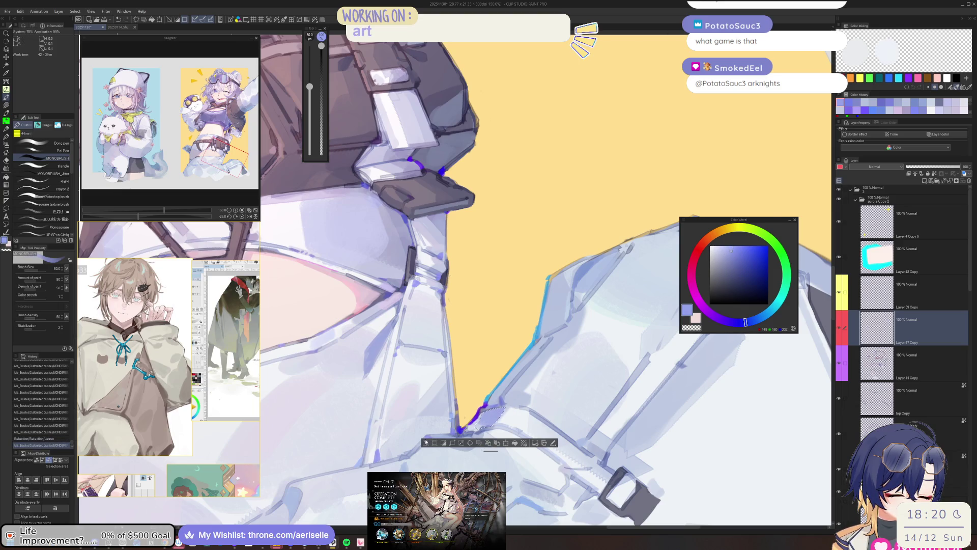
Step: Pick a medium blue and test a rim stroke, undoing it and shrinking to a fine brush
key(h)
drag(138, 217, 144, 216)
click(736, 251)
scroll(493, 408, up, 1)
key(bracketright)
key(bracketright)
key(bracketright)
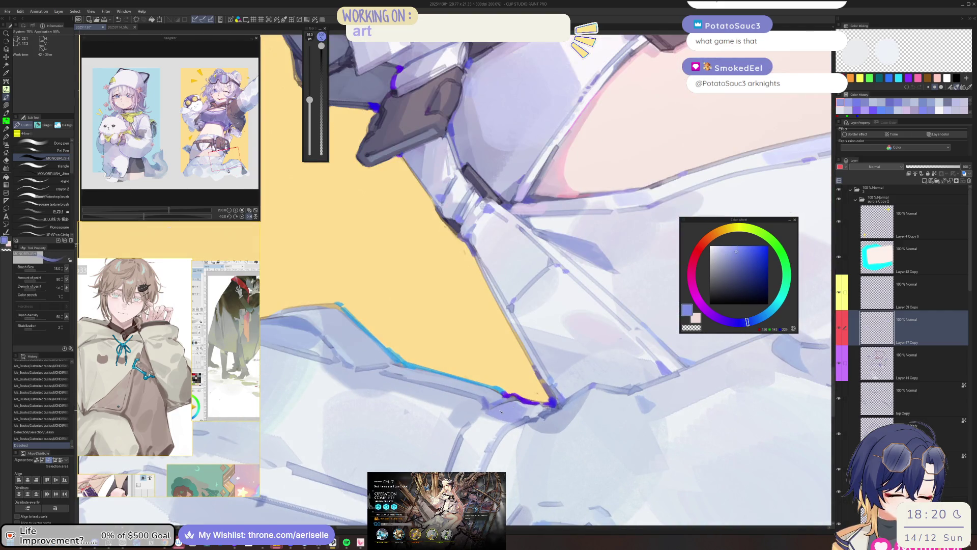
click(512, 409)
key(ctrl+z)
key(bracketleft)
key(bracketleft)
key(bracketleft)
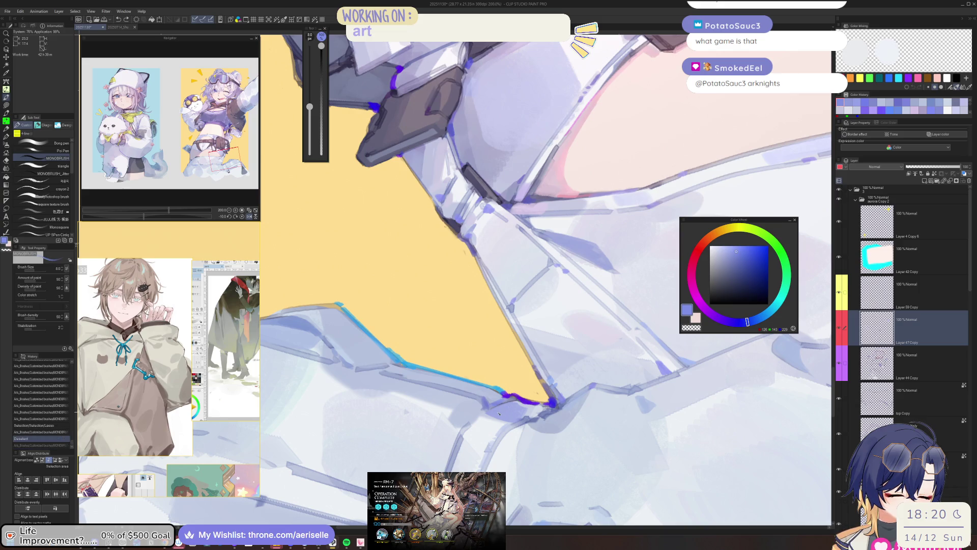
scroll(515, 407, down, 1)
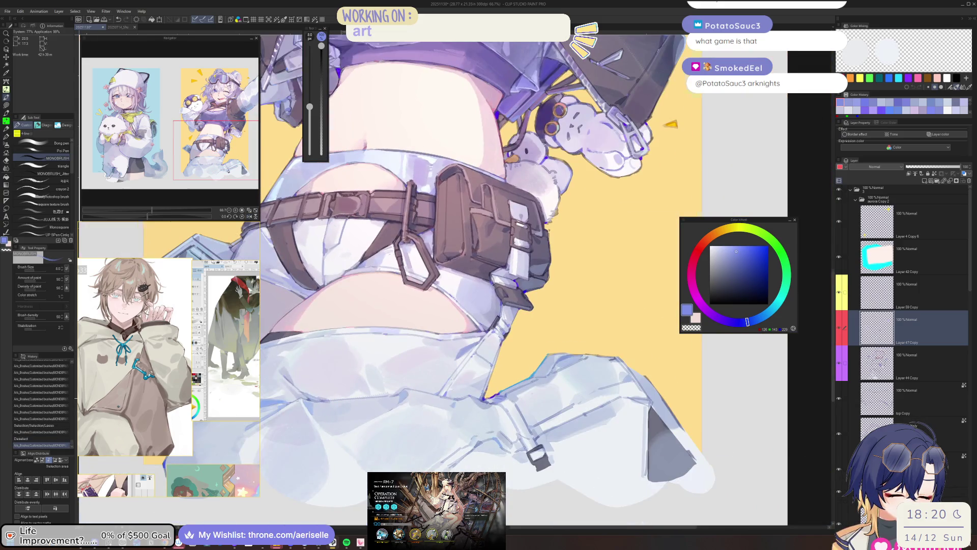
Step: Add a lavender stroke along the sleeve edge, checking it in the mirrored view
scroll(497, 398, down, 1)
scroll(473, 401, up, 2)
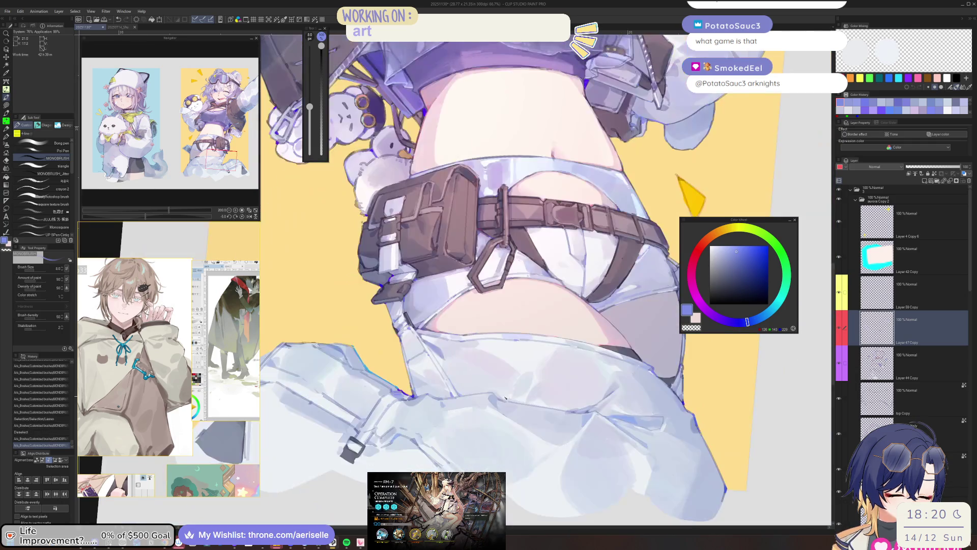
scroll(455, 408, up, 4)
click(447, 413)
scroll(445, 415, down, 3)
key(h)
scroll(465, 430, up, 3)
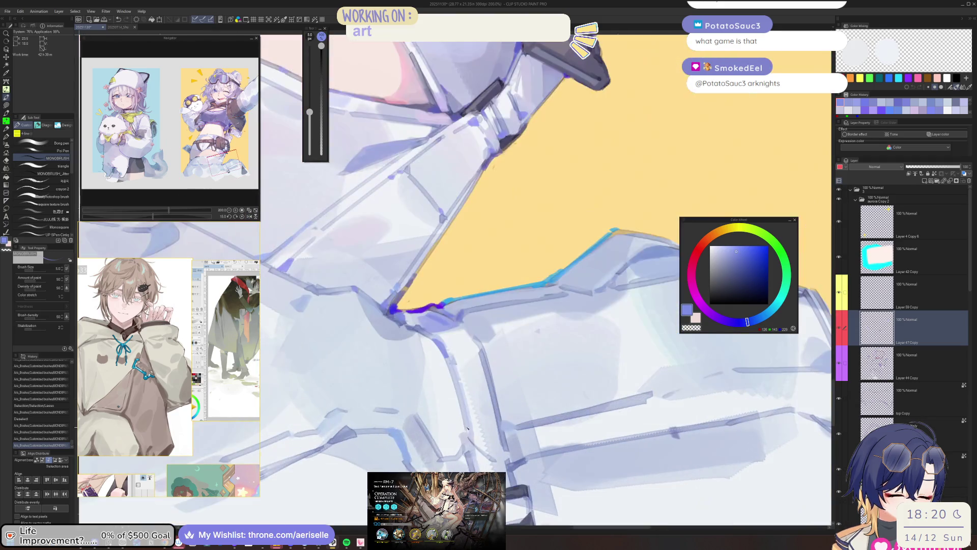
scroll(469, 436, up, 2)
scroll(469, 435, down, 2)
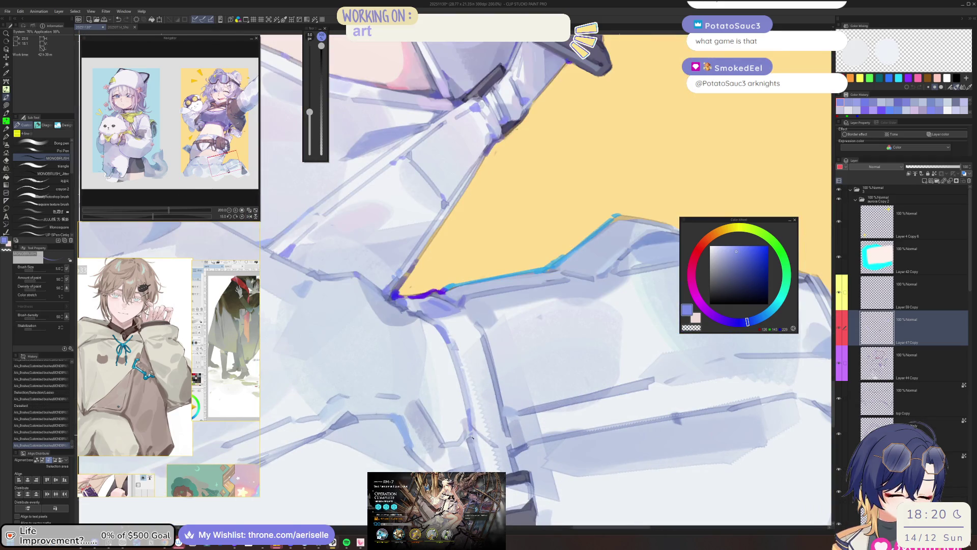
key(h)
scroll(483, 420, down, 2)
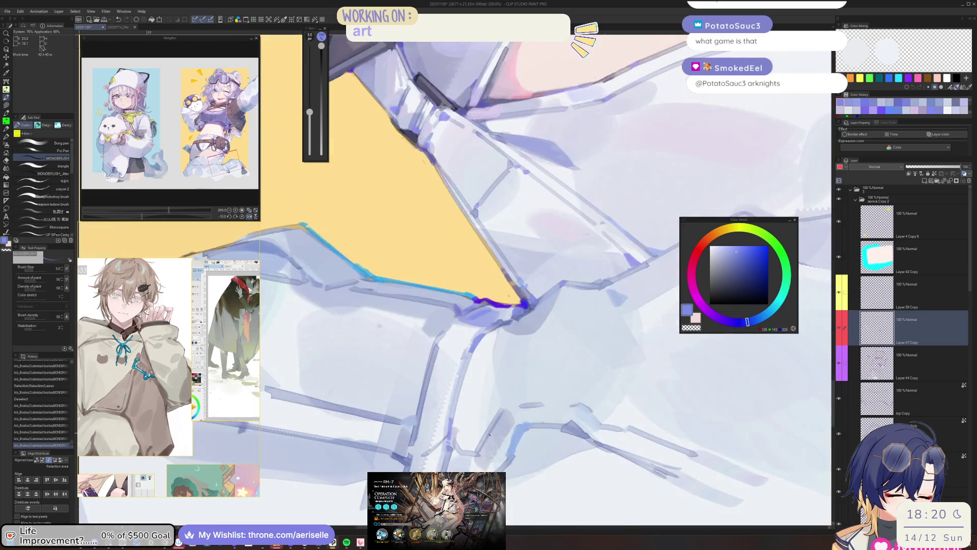
key(h)
Step: Paint several touch-up strokes on the sleeve edge, flipping the view to check them
click(452, 465)
click(453, 465)
click(453, 466)
scroll(453, 465, down, 3)
scroll(462, 451, up, 2)
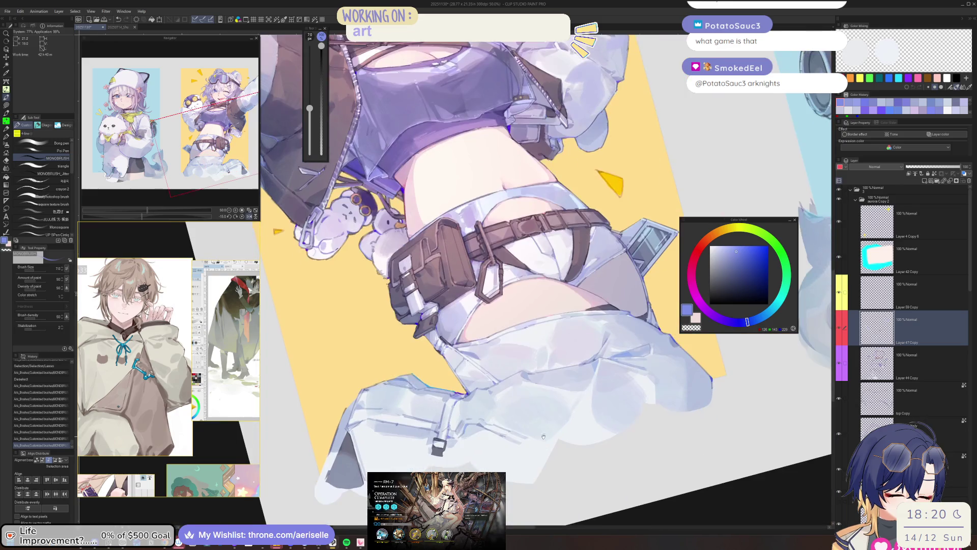
key(h)
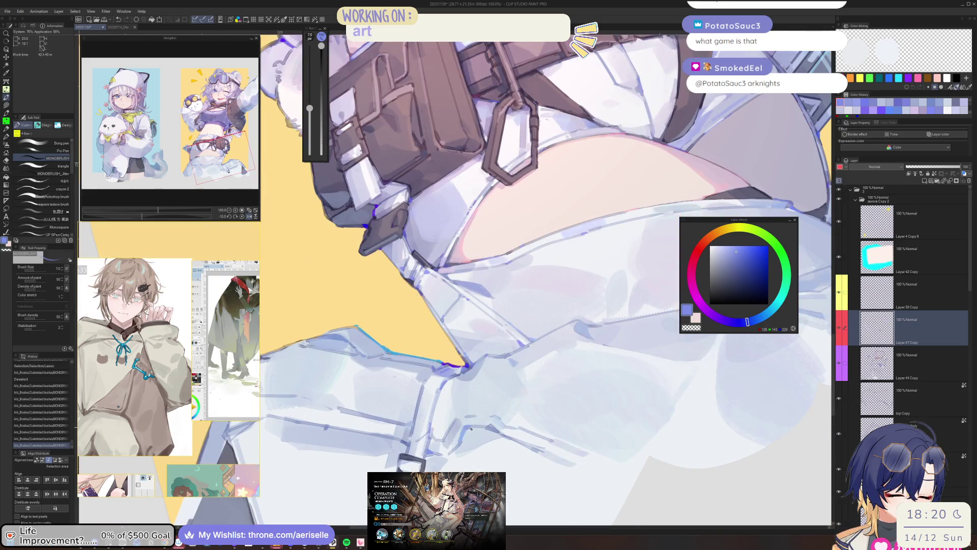
click(471, 427)
scroll(471, 427, down, 1)
key(h)
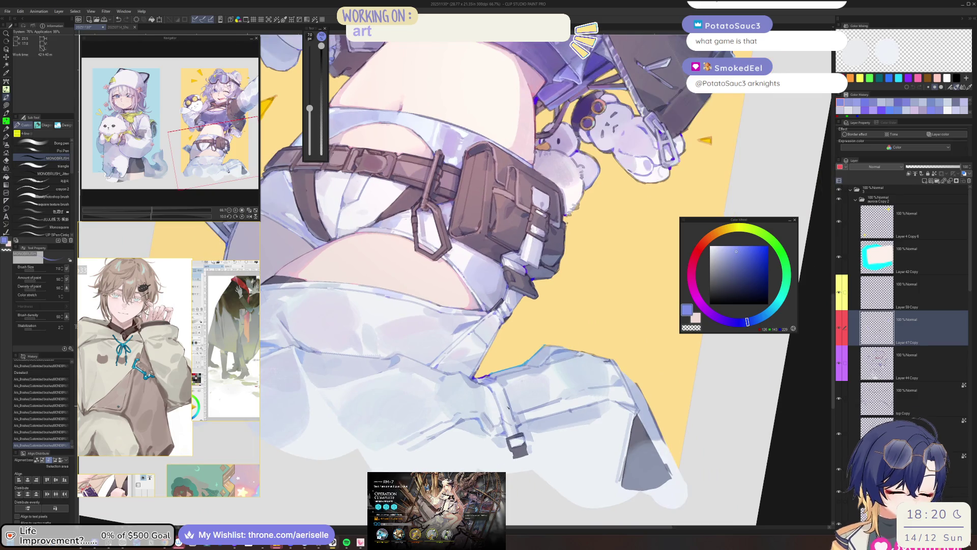
Step: Add paint dabs on the edge in a rotated view, then save the illustration
key(minus)
key(minus)
key(minus)
scroll(458, 382, up, 1)
scroll(458, 382, up, 1)
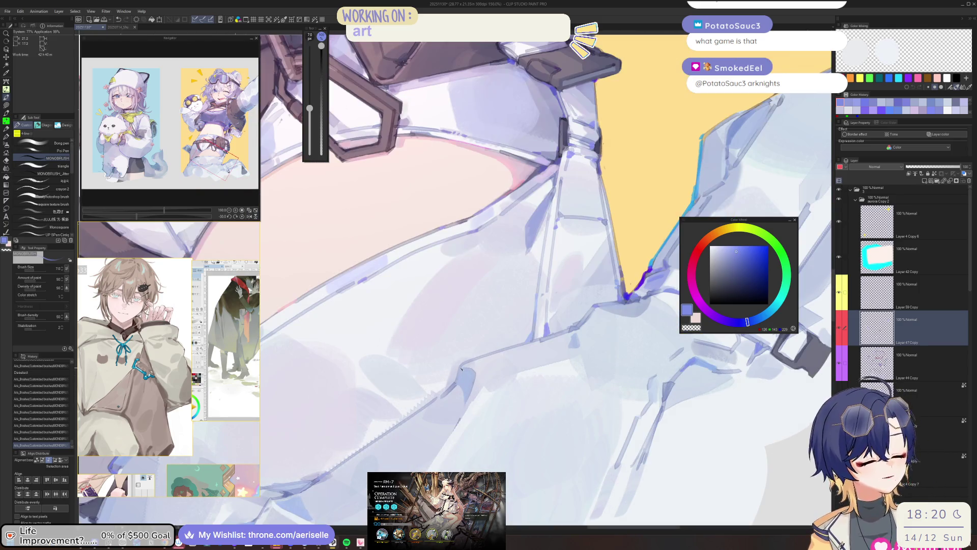
click(461, 368)
click(462, 368)
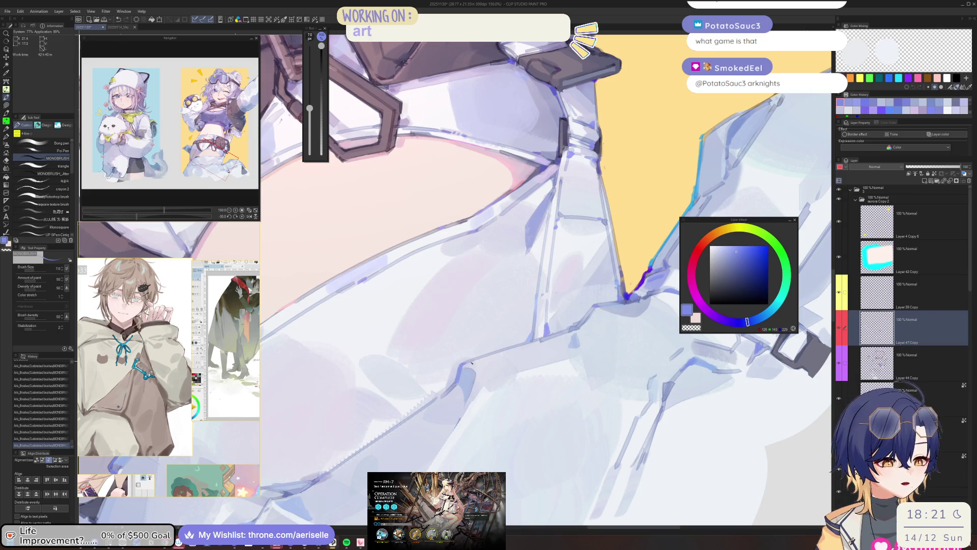
scroll(462, 368, down, 3)
key(asciicircum)
key(asciicircum)
key(minus)
key(minus)
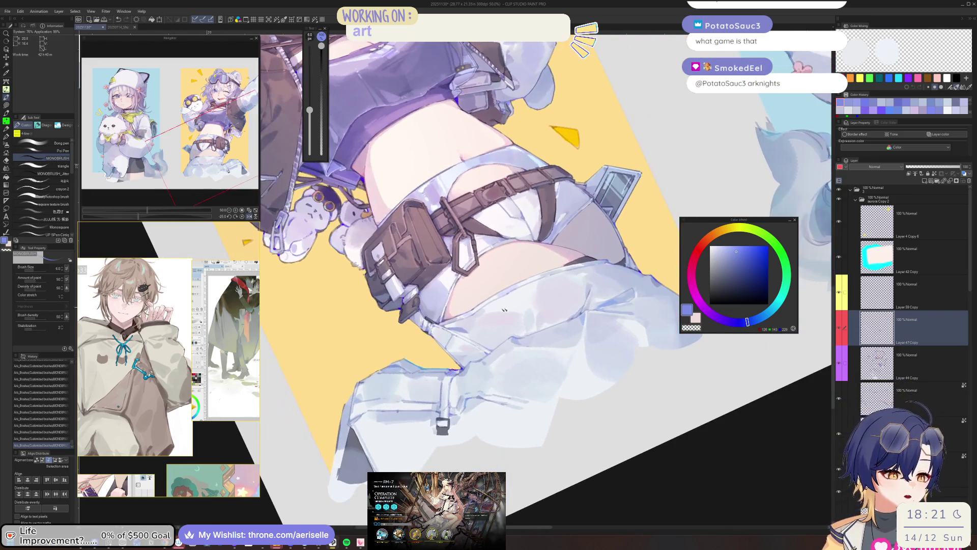
scroll(483, 375, up, 3)
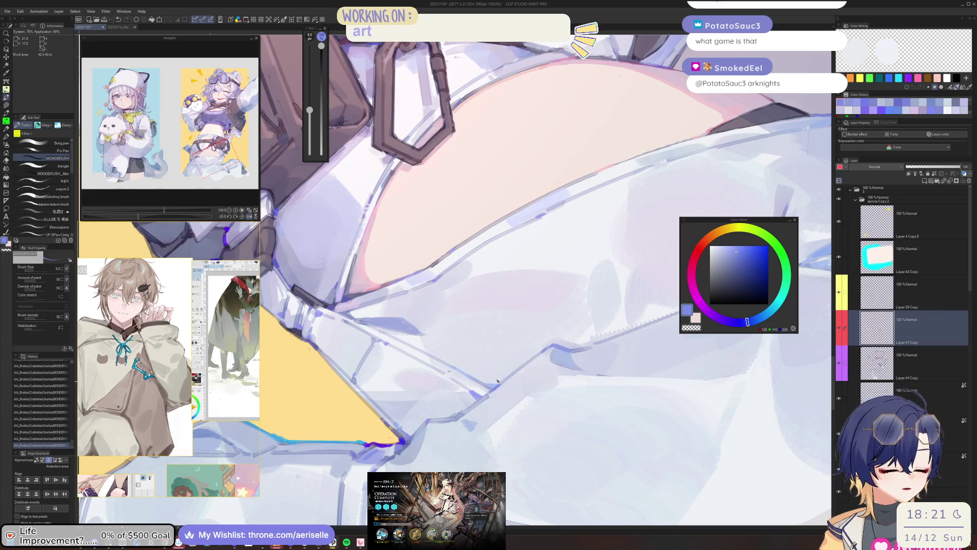
key(ctrl+s)
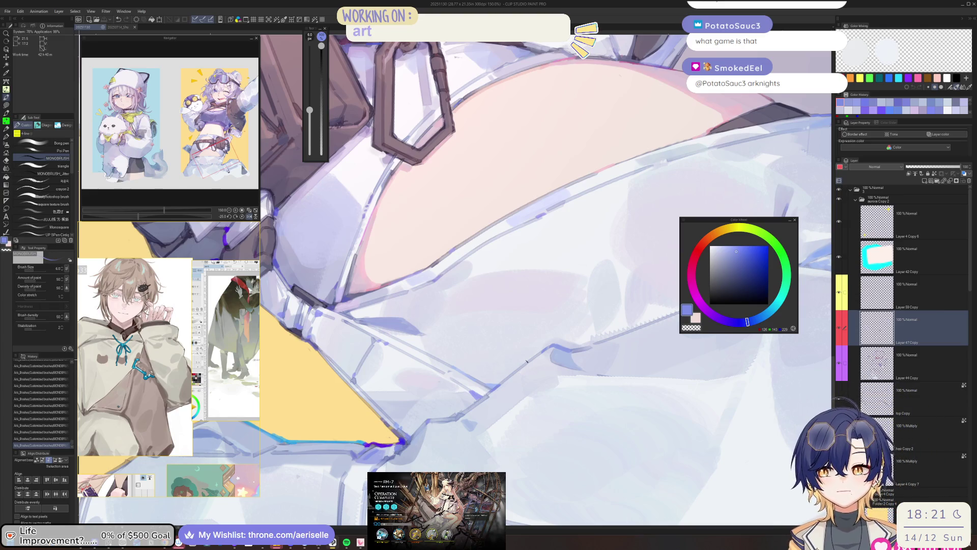
Step: Tilt the view to -40 degrees, pick a light lavender-blue and frame the belt and buckle
key(asciicircum)
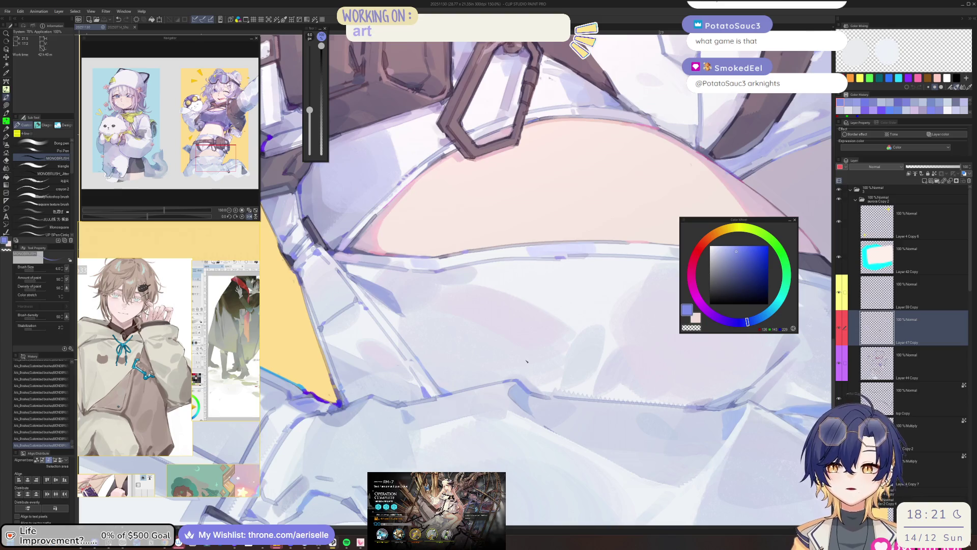
key(asciicircum)
key(minus)
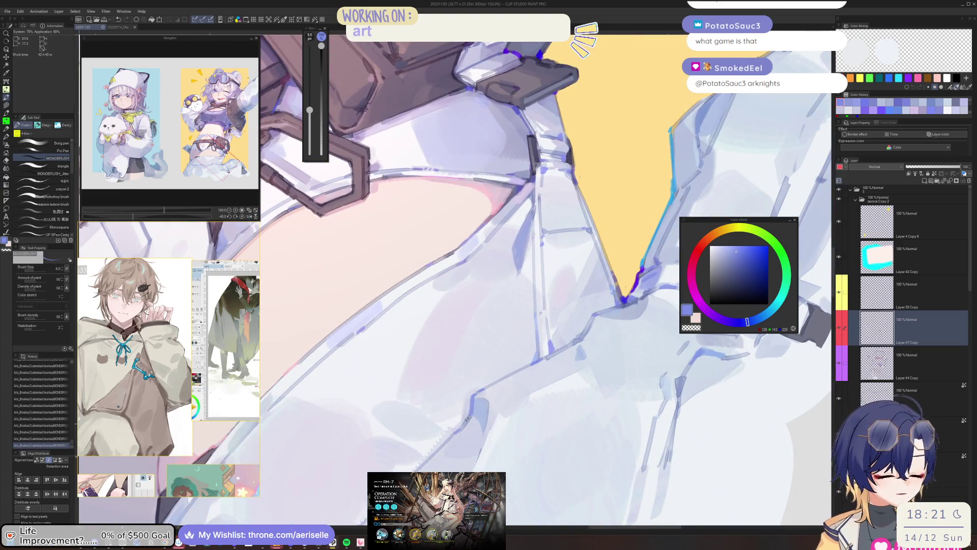
alt+click(465, 429)
click(727, 247)
drag(456, 435, 448, 450)
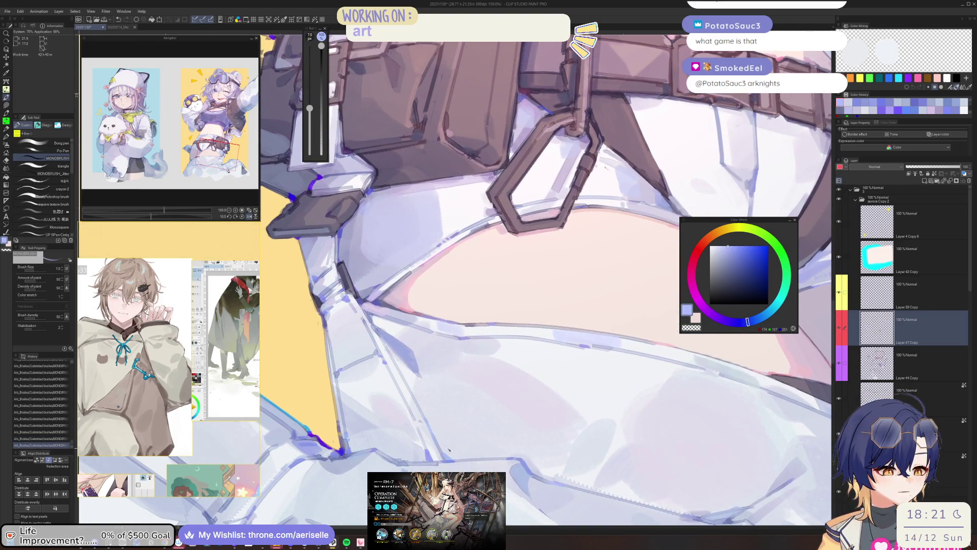
key(ctrl+0)
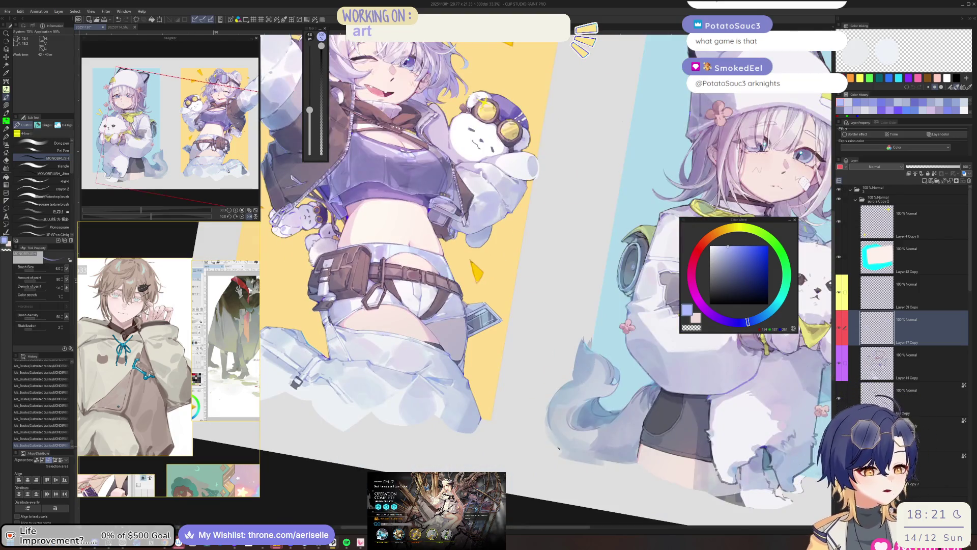
key(ctrl+plus)
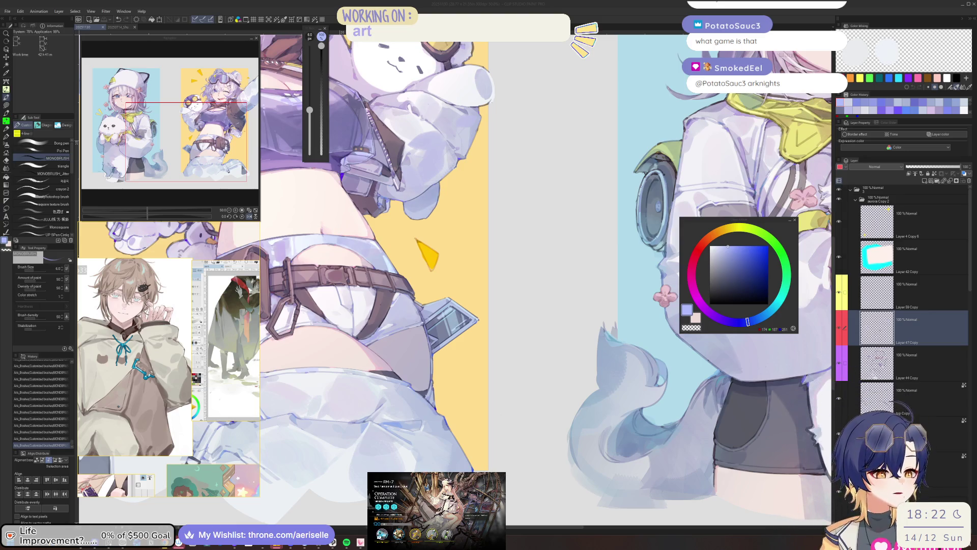
Step: Sample the spiked plate's pale blue and lighten it for a highlight with a finer brush
scroll(446, 342, up, 6)
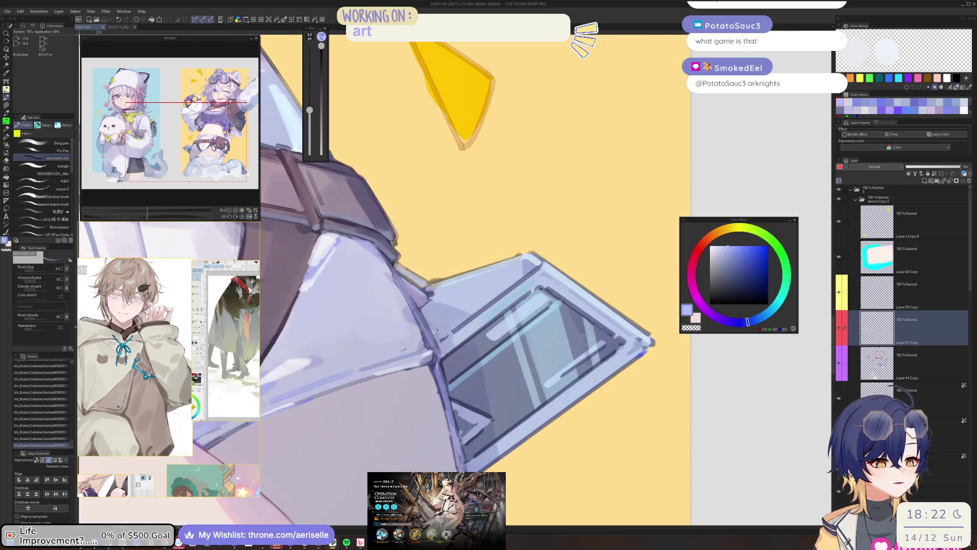
alt+click(446, 342)
alt+click(458, 333)
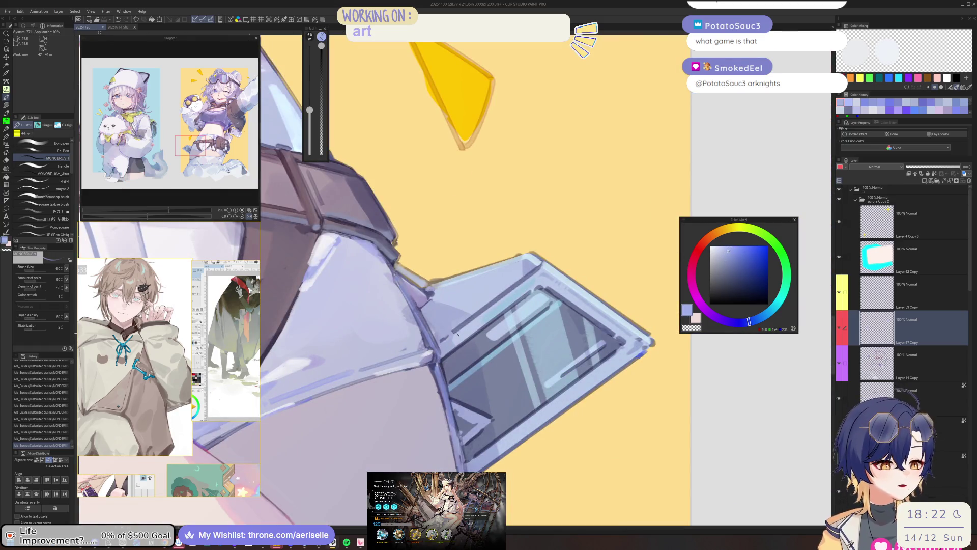
mouse_move(459, 333)
mouse_down()
mouse_move(485, 277)
mouse_move(514, 320)
mouse_up()
alt+click(512, 318)
click(721, 246)
drag(540, 293, 522, 323)
key(bracketleft)
key(bracketleft)
key(bracketleft)
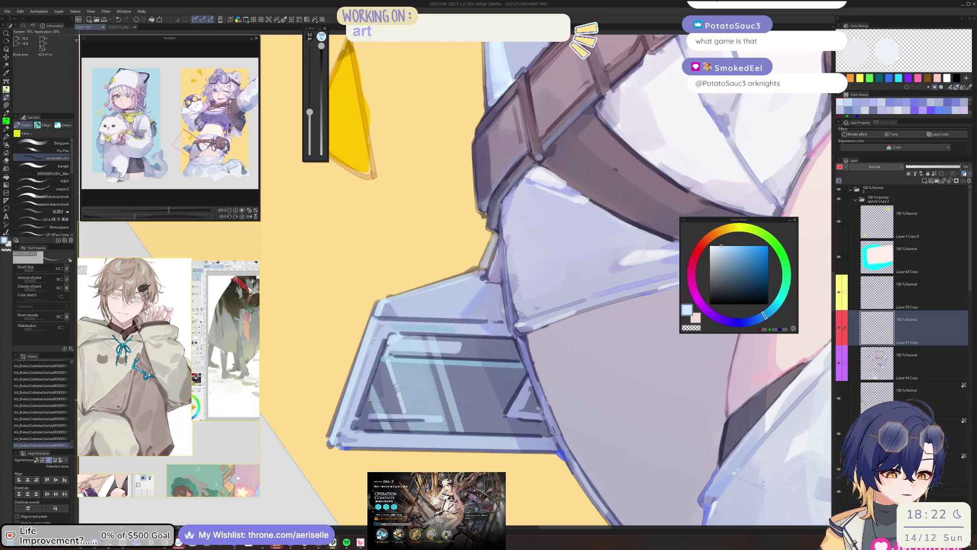
Step: Turn the canvas back upright and save the illustration
scroll(619, 392, down, 3)
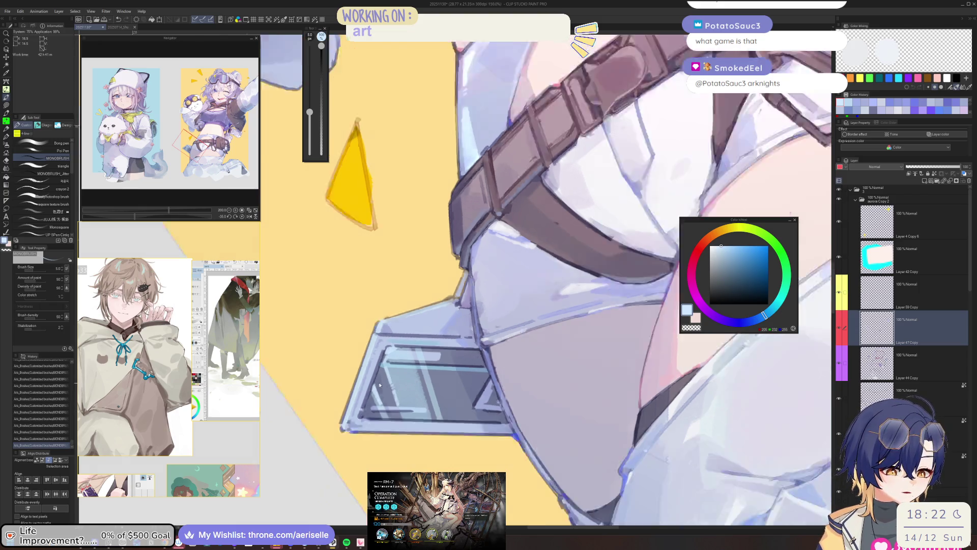
key(ctrl+@)
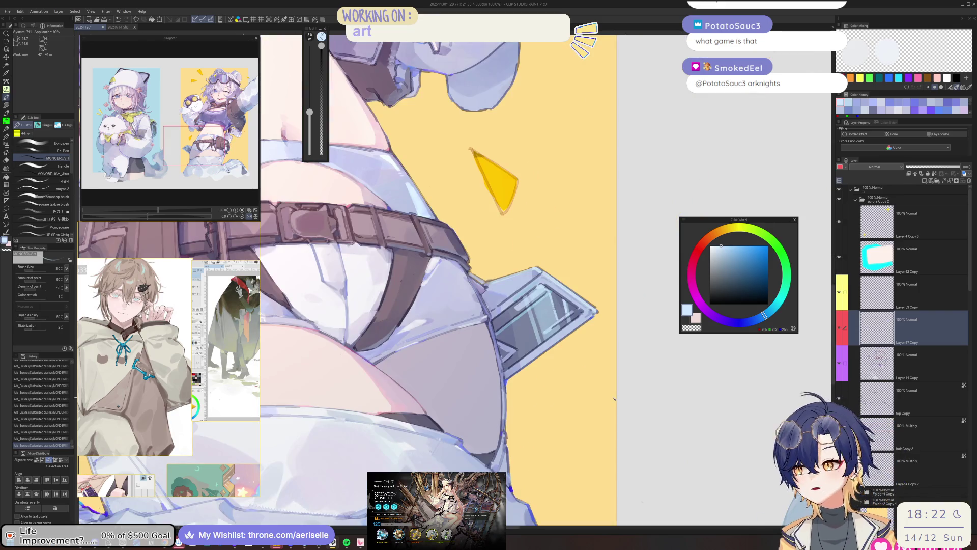
key(ctrl+s)
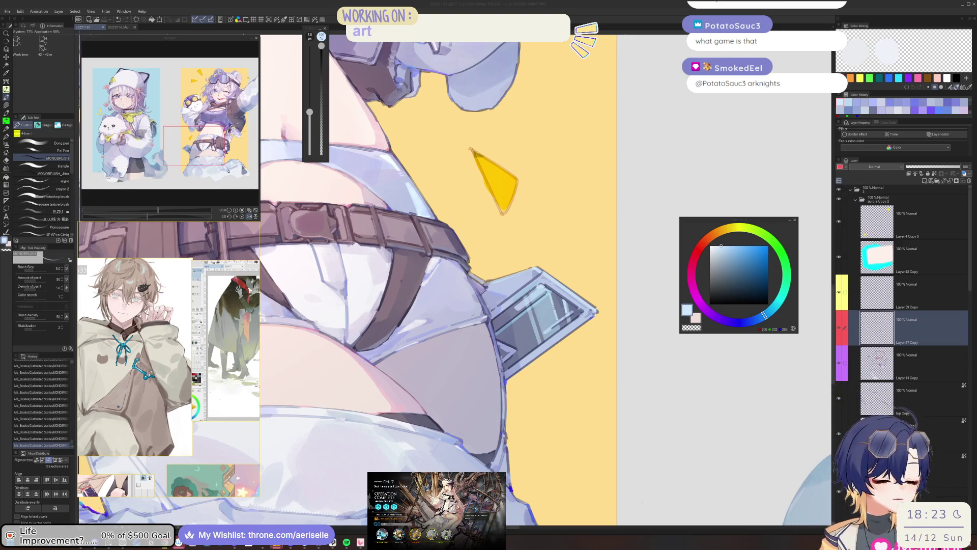
Step: Mix a vivid blue for rim accents, set brush size 3 and paint on Layer 59 Copy
alt+click(506, 433)
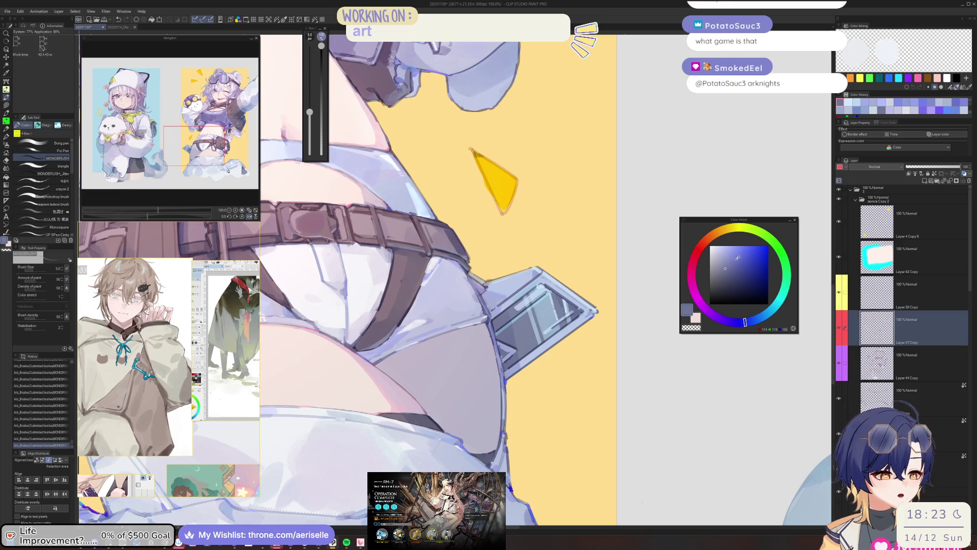
scroll(504, 423, up, 3)
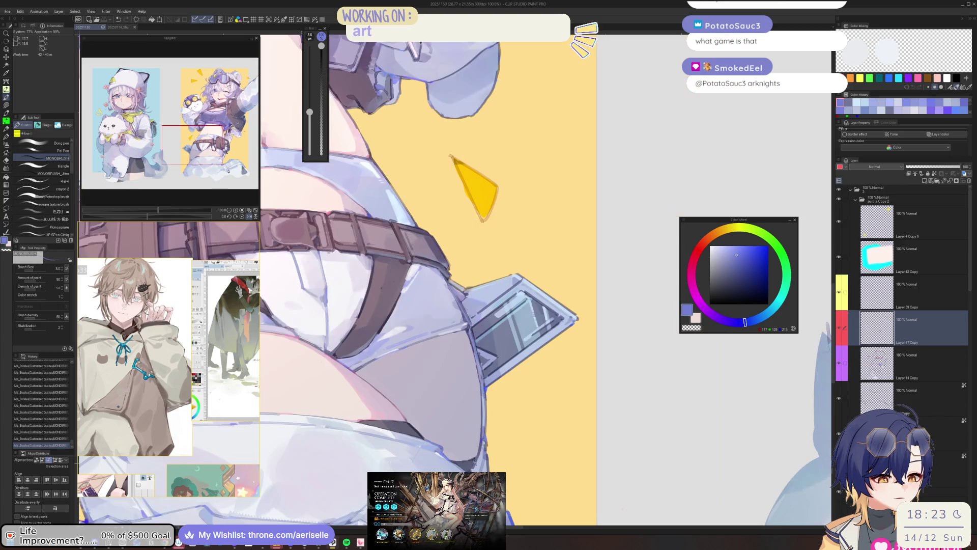
alt+click(459, 461)
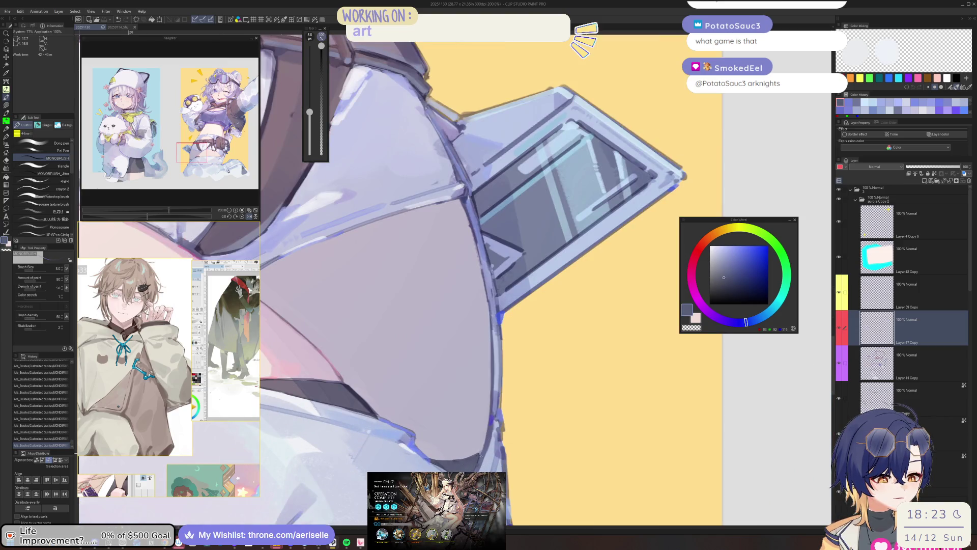
click(739, 273)
key(bracketleft)
key(bracketleft)
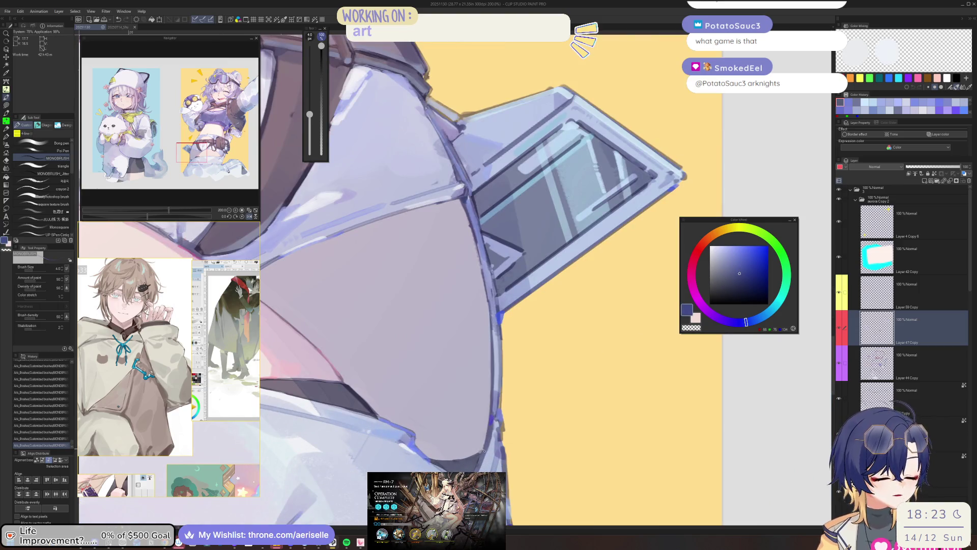
click(757, 250)
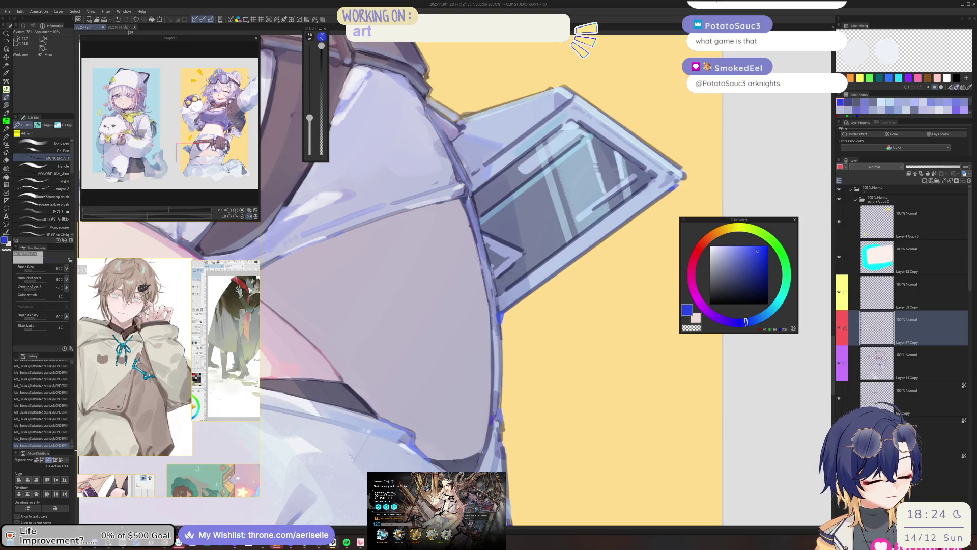
click(845, 301)
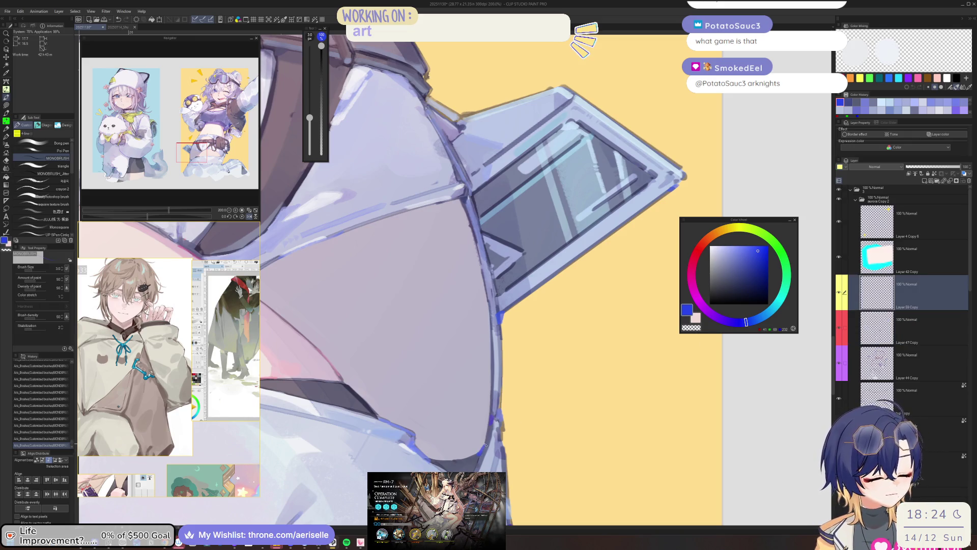
key(ctrl+minus)
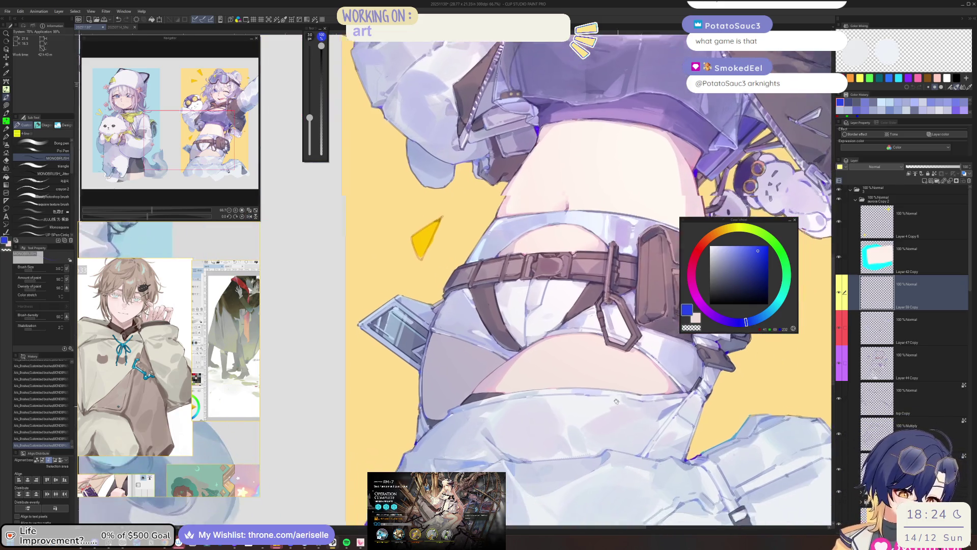
Step: Pick a soft medium blue, set the brush to 4, and return to Layer 47 Copy at the strap
key(ctrl+plus)
alt+click(427, 425)
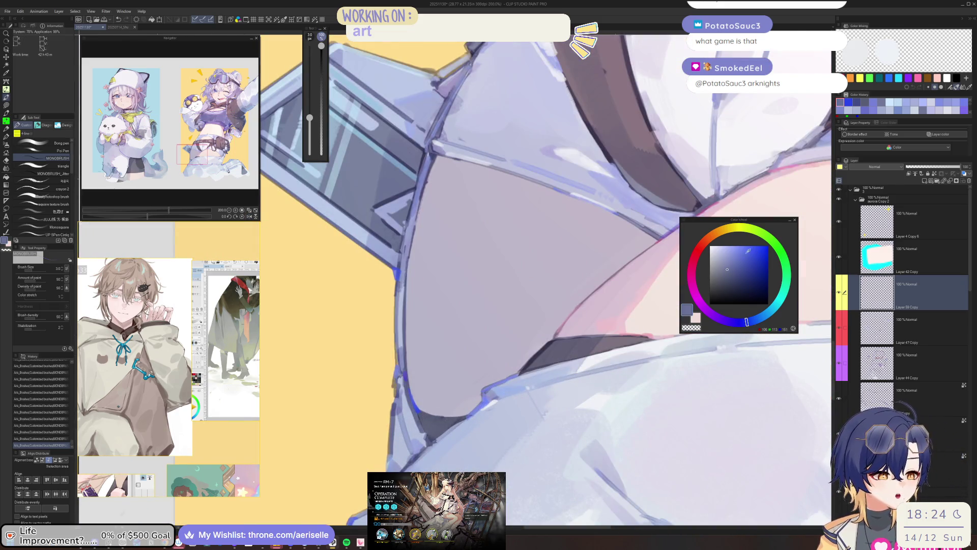
key(bracketright)
key(ctrl+minus)
key(ctrl+minus)
key(ctrl+minus)
mouse_move(764, 361)
mouse_down()
mouse_move(616, 394)
mouse_move(614, 362)
mouse_move(581, 402)
mouse_up()
key(ctrl+plus)
key(ctrl+plus)
key(ctrl+plus)
key(ctrl+plus)
key(ctrl+plus)
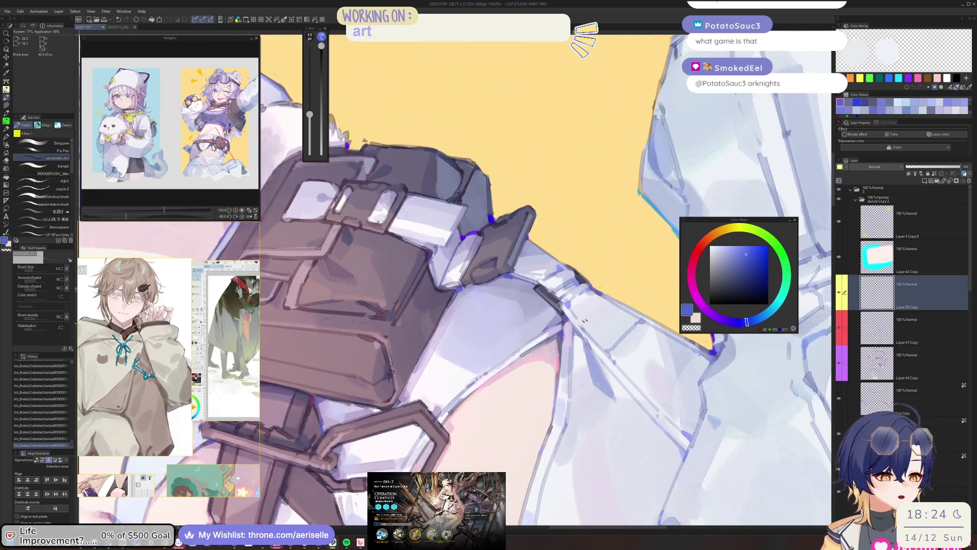
key(alt+bracketleft)
key(ctrl+plus)
Step: Choose a light pink, then a greyish purple, for strap edge accents at brush size 3
alt+click(549, 351)
key(bracketright)
key(bracketright)
key(bracketright)
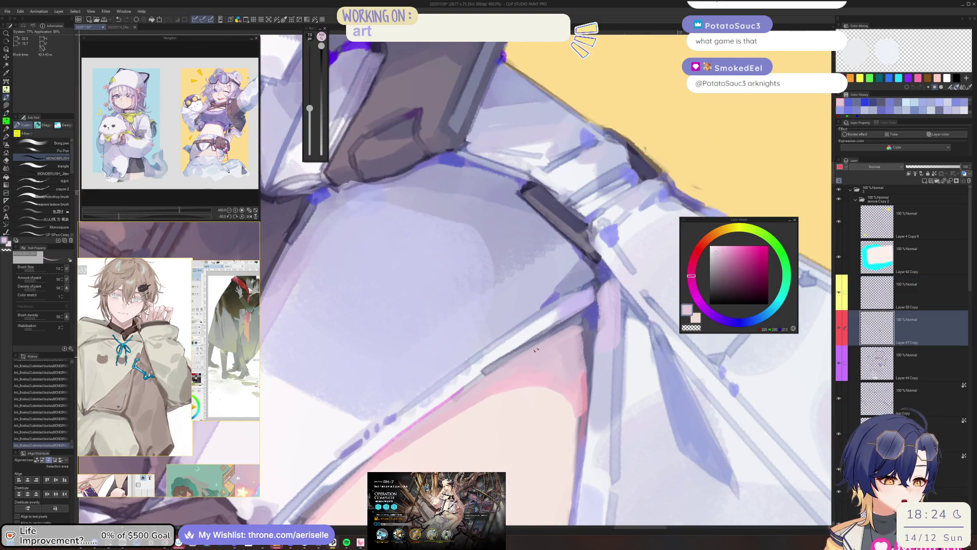
key(bracketleft)
key(bracketleft)
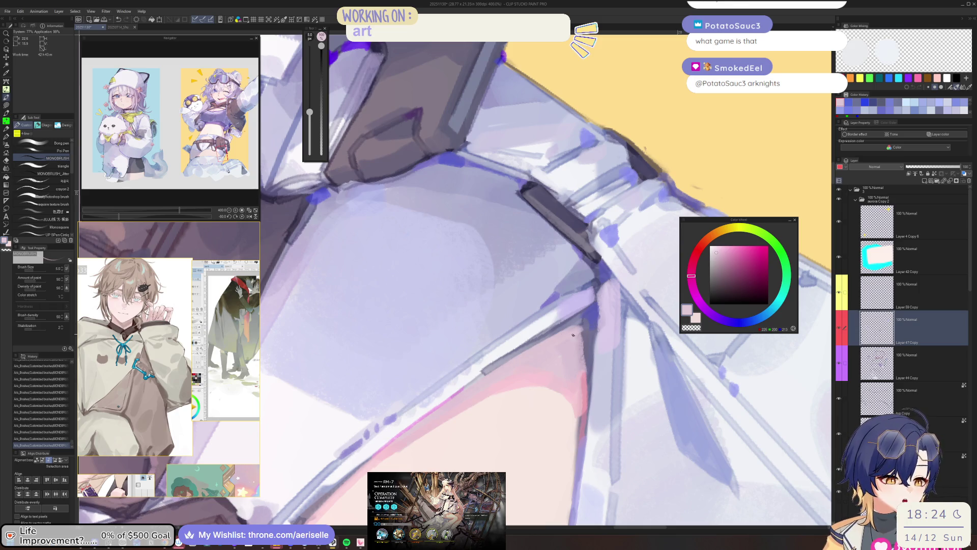
alt+click(585, 332)
key(bracketleft)
key(bracketleft)
key(ctrl+minus)
key(ctrl+minus)
key(ctrl+minus)
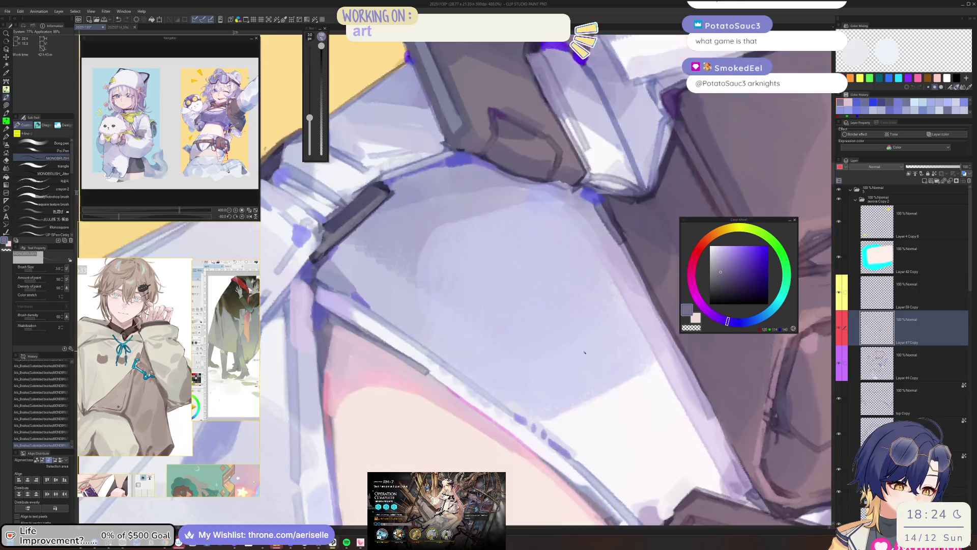
mouse_move(524, 509)
mouse_down()
mouse_move(517, 367)
mouse_move(504, 458)
mouse_up()
Step: Sample lavender from the clothing and settle on a blue-lavender at brush size 2.5 for the belt
alt+click(487, 316)
key(ctrl+plus)
key(ctrl+plus)
key(ctrl+plus)
key(bracketleft)
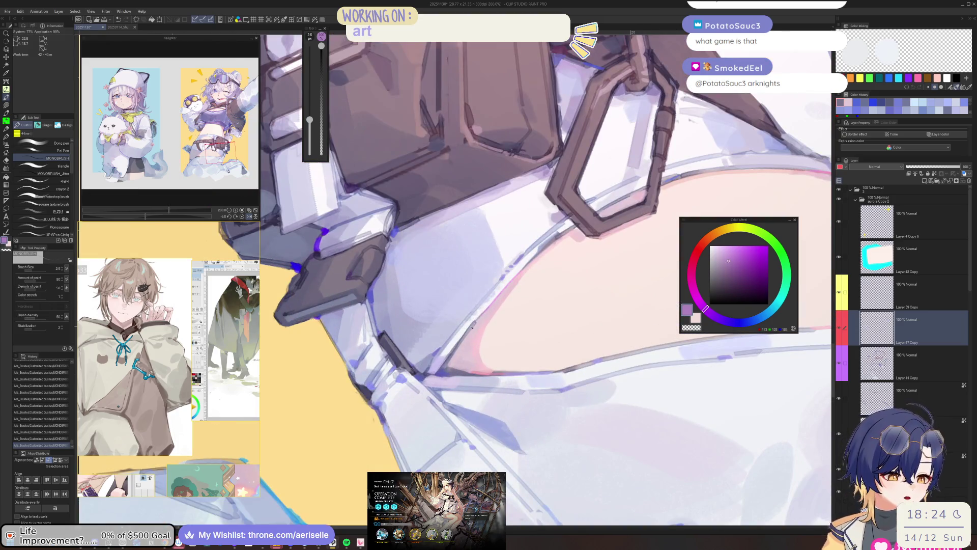
click(744, 321)
click(739, 250)
scroll(468, 302, up, 1)
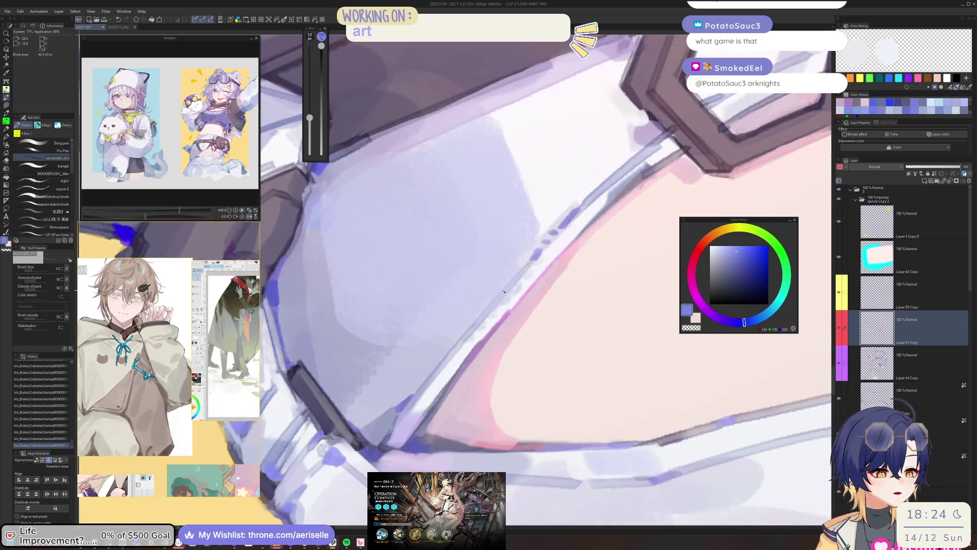
scroll(429, 300, up, 1)
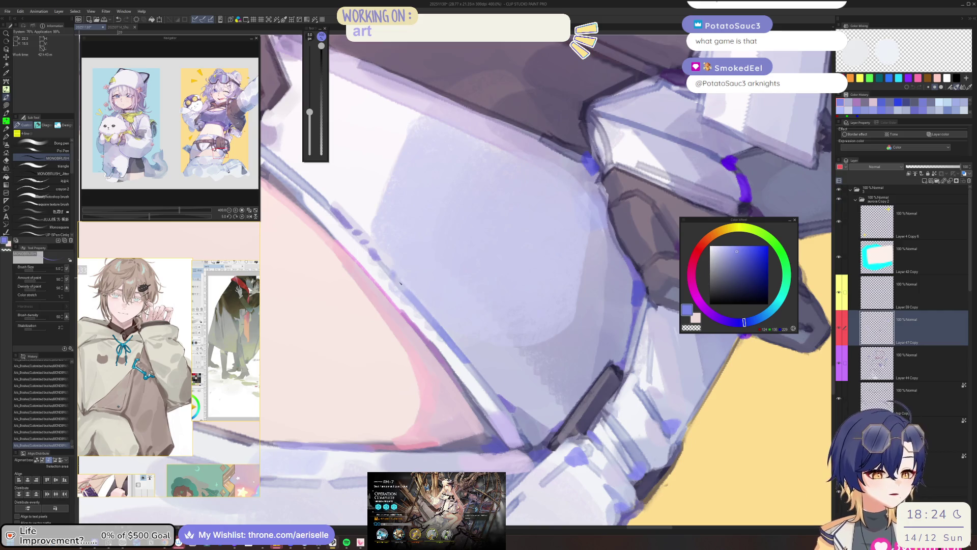
scroll(486, 373, down, 3)
scroll(486, 372, up, 1)
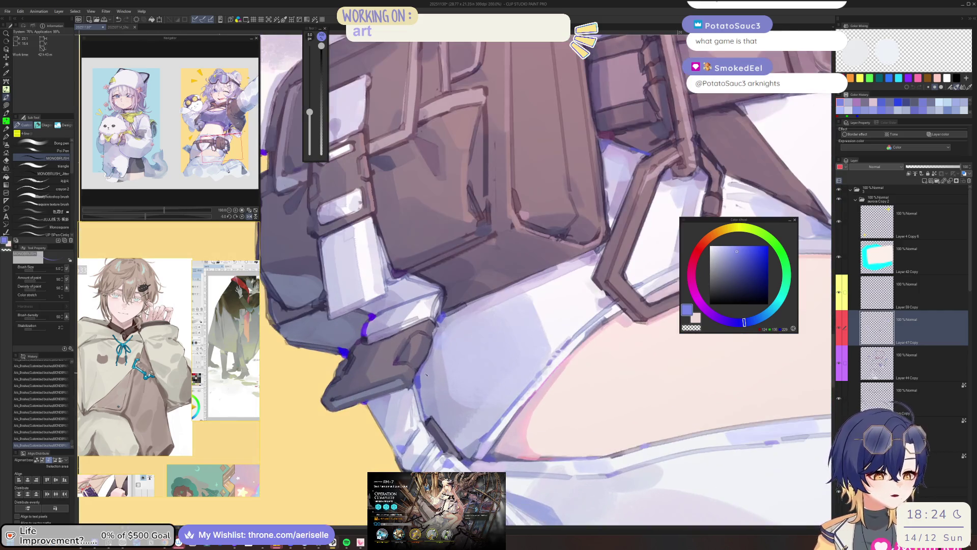
Step: Pick a lavender grey from the bag and dab a small mark on the belt bag
scroll(425, 393, up, 1)
alt+click(428, 376)
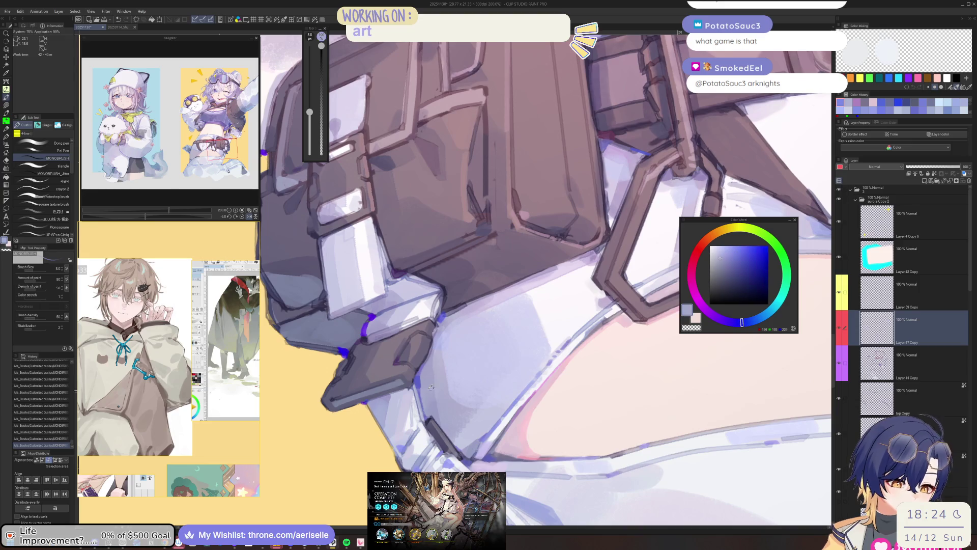
key(bracketright)
key(bracketright)
key(bracketright)
key(ctrl+z)
click(438, 358)
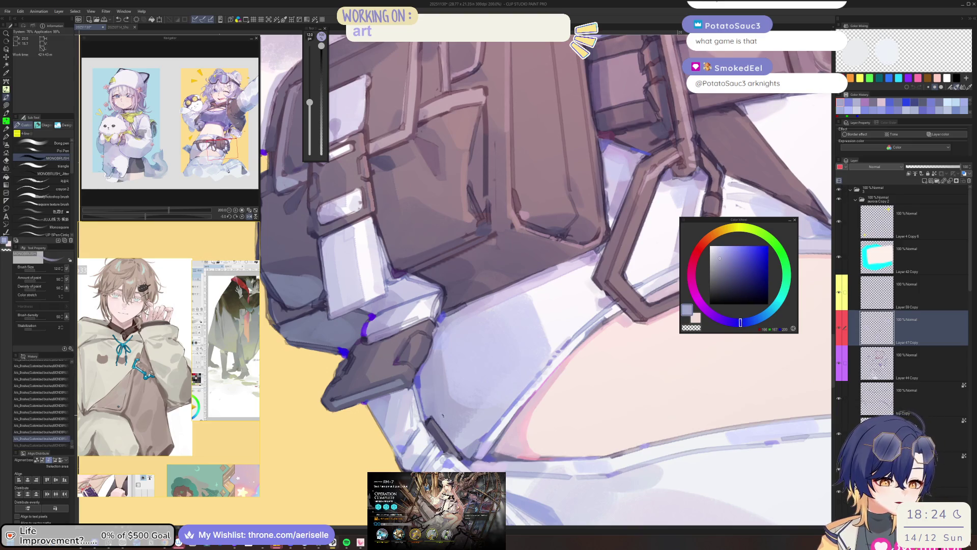
scroll(565, 351, down, 2)
key(bracketright)
key(bracketright)
key(bracketright)
scroll(545, 280, down, 2)
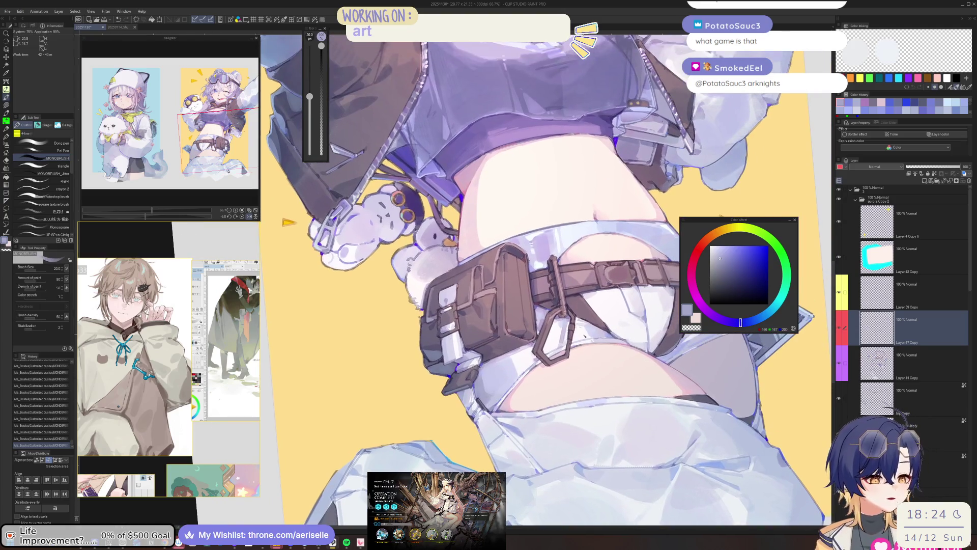
Step: Undo a trial pale-lavender stroke, then paint a soft bluer-lavender stroke at brush size 30
alt+click(478, 384)
scroll(478, 384, up, 3)
key(bracketright)
key(bracketright)
key(bracketright)
drag(491, 369, 474, 422)
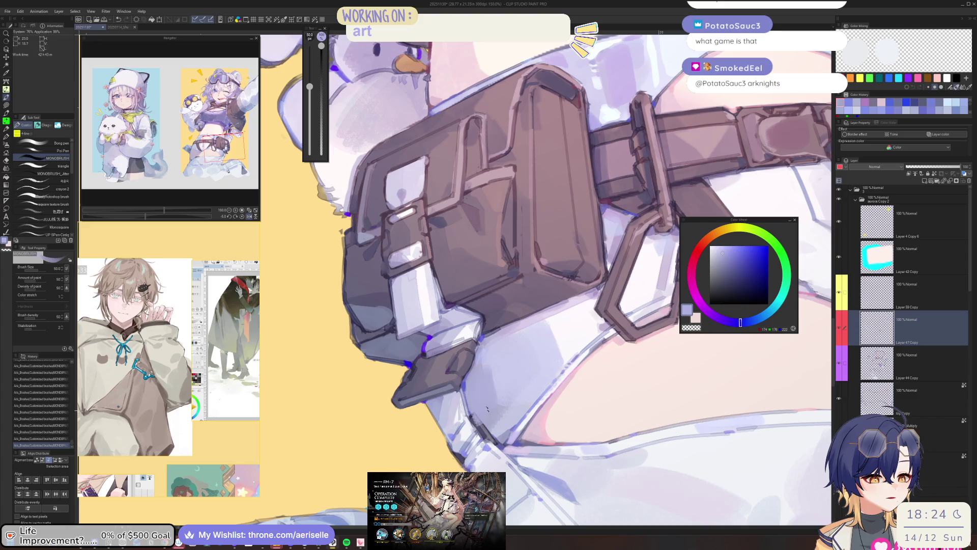
key(ctrl+z)
scroll(482, 384, down, 3)
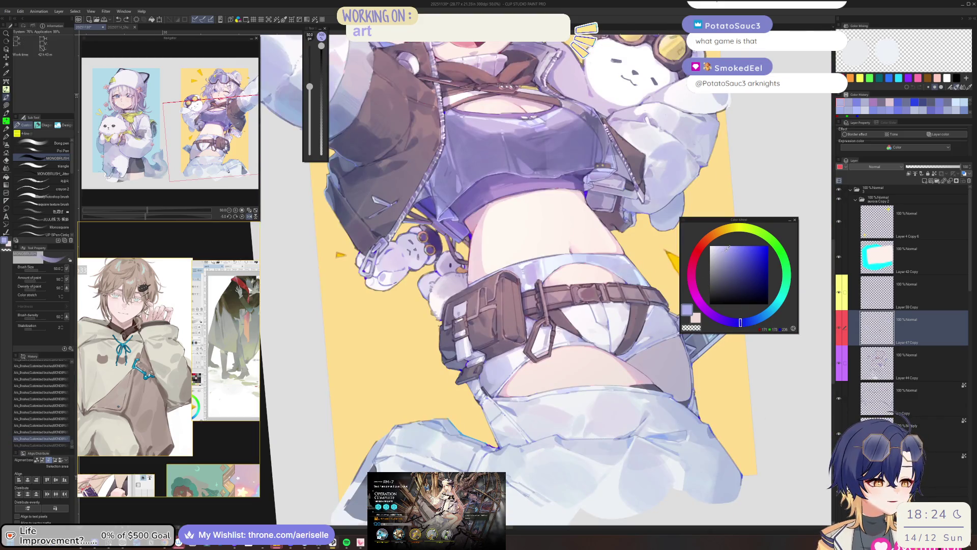
alt+click(482, 383)
scroll(483, 397, up, 3)
key(bracketleft)
key(bracketleft)
drag(486, 412, 481, 418)
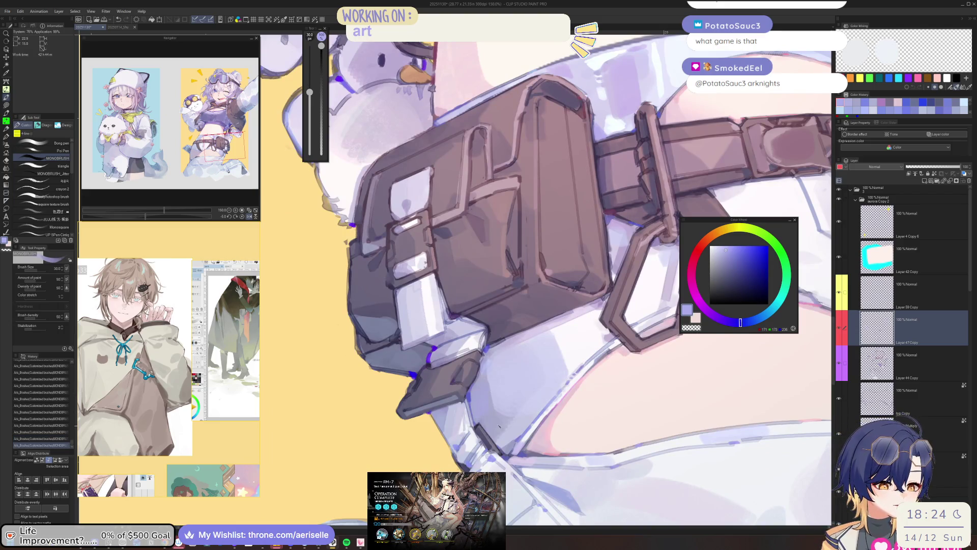
Step: Fine-tune the brush size and zoom out to show the whole two-panel illustration
scroll(489, 412, down, 3)
scroll(483, 422, up, 3)
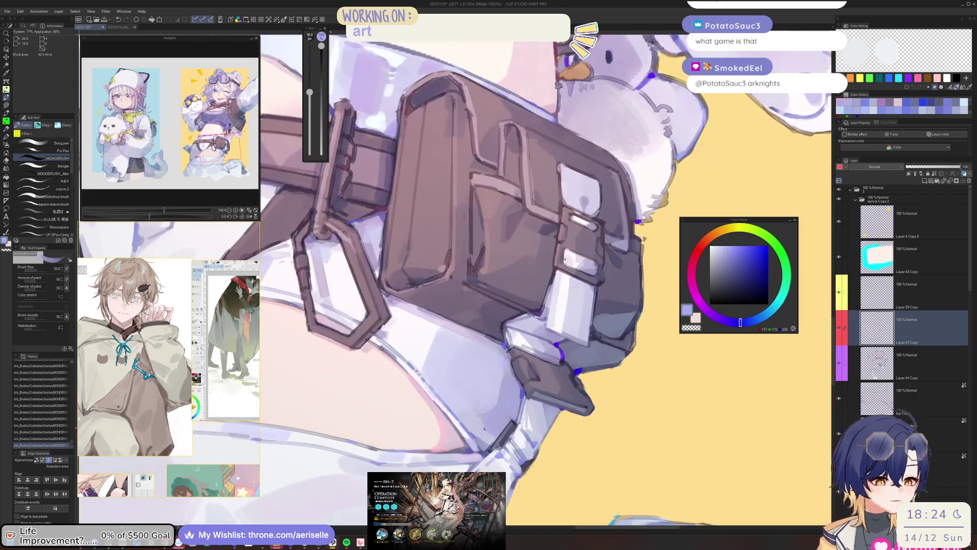
key(bracketleft)
key(bracketleft)
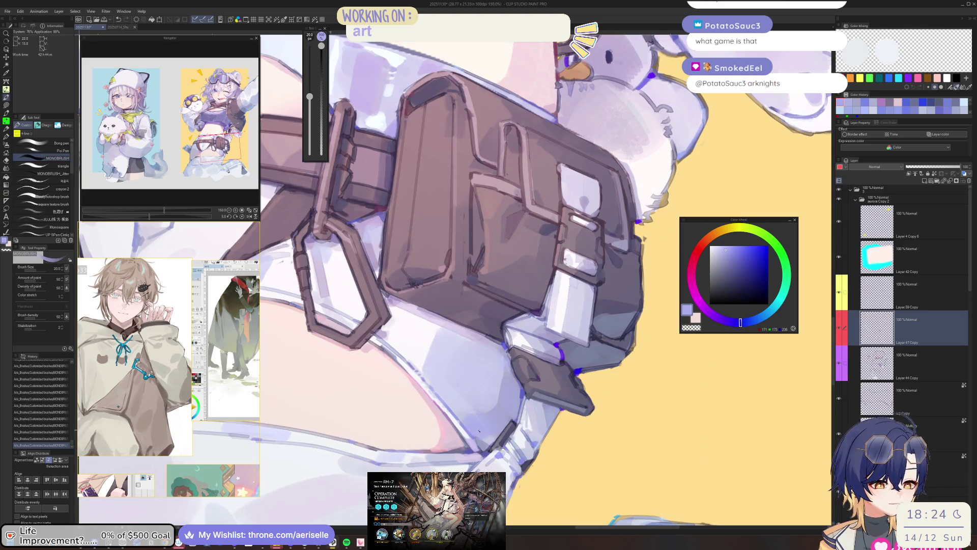
key(bracketright)
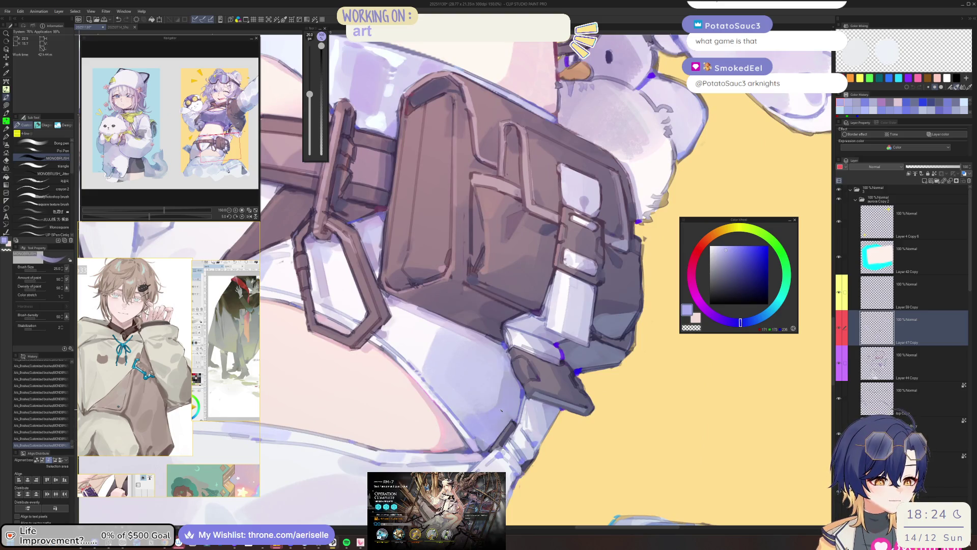
scroll(508, 398, down, 3)
scroll(529, 368, down, 4)
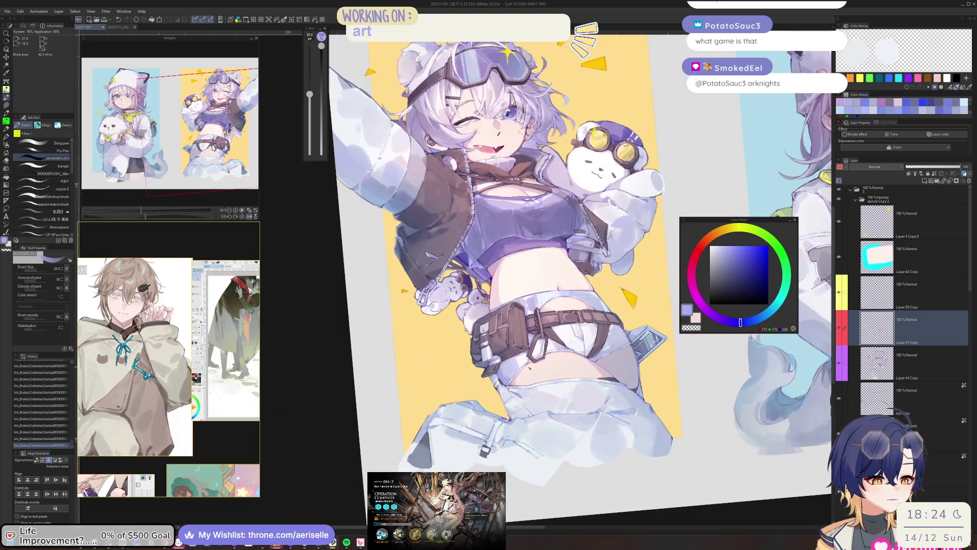
scroll(499, 367, up, 4)
key(bracketright)
key(bracketright)
key(bracketright)
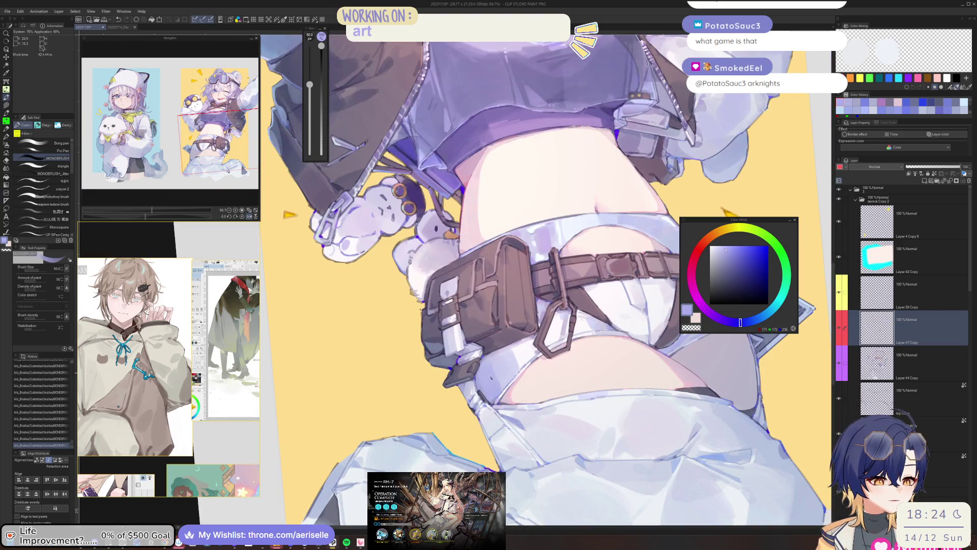
scroll(515, 332, down, 5)
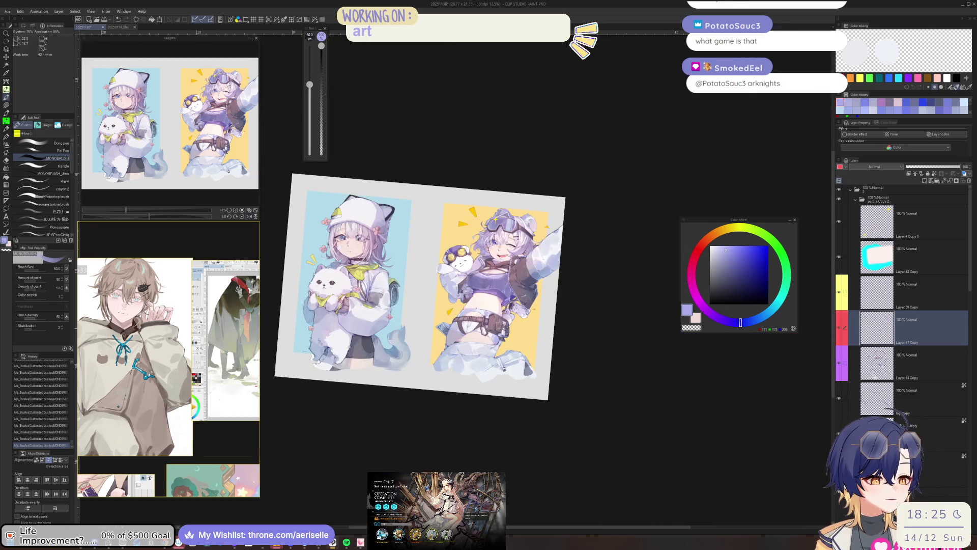
Step: Undo the last stroke and shrink the brush for fine detail while rotating the view
scroll(540, 321, up, 7)
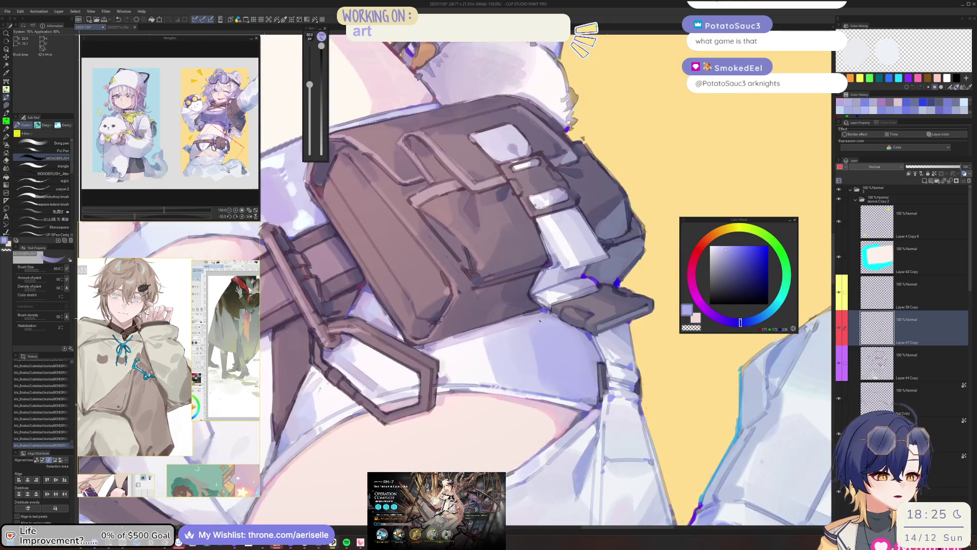
scroll(540, 321, up, 4)
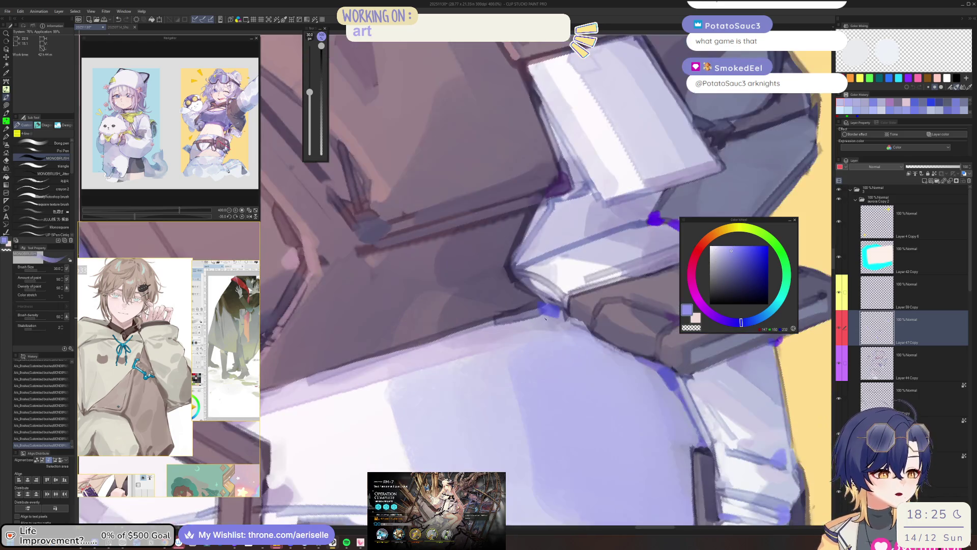
key(bracketleft)
mouse_move(545, 319)
mouse_down()
mouse_move(442, 364)
mouse_move(422, 389)
mouse_up()
key(ctrl+z)
key(bracketleft)
key(bracketleft)
scroll(443, 367, down, 4)
scroll(467, 354, up, 2)
key(bracketleft)
key(bracketleft)
key(bracketleft)
mouse_move(520, 365)
mouse_down()
mouse_move(575, 390)
mouse_move(576, 381)
mouse_up()
key(bracketleft)
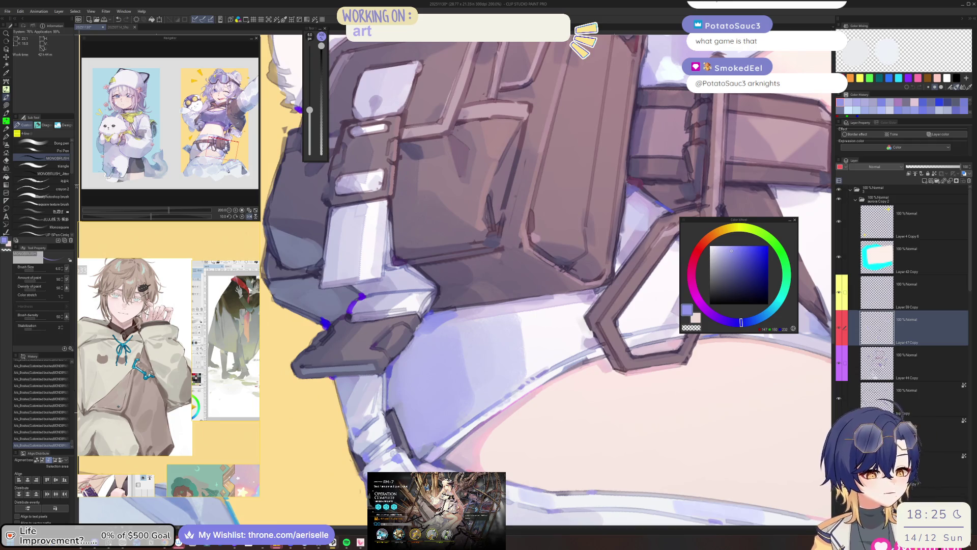
Step: Centre the view on the belt pouch and mirror the canvas to check it
key(ctrl+alt+0)
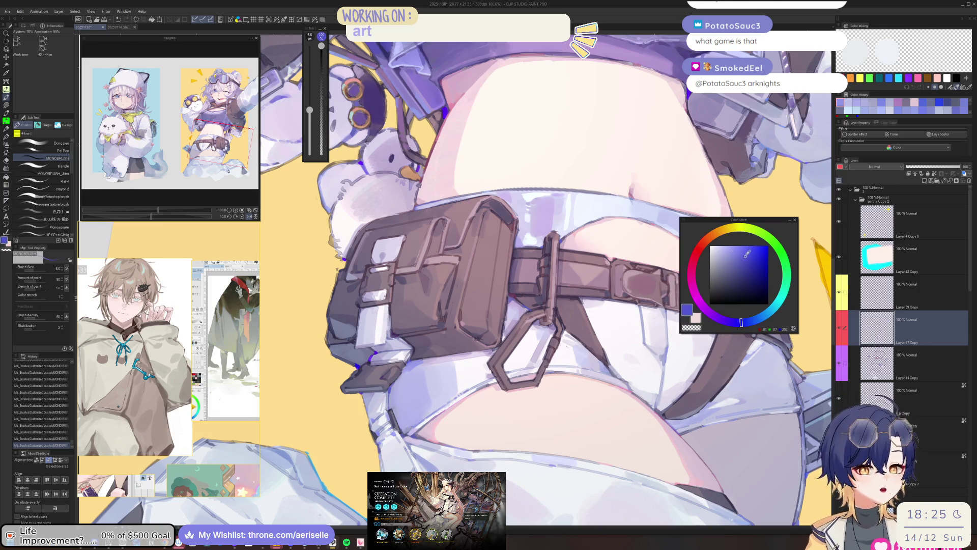
scroll(372, 436, up, 2)
scroll(371, 435, up, 1)
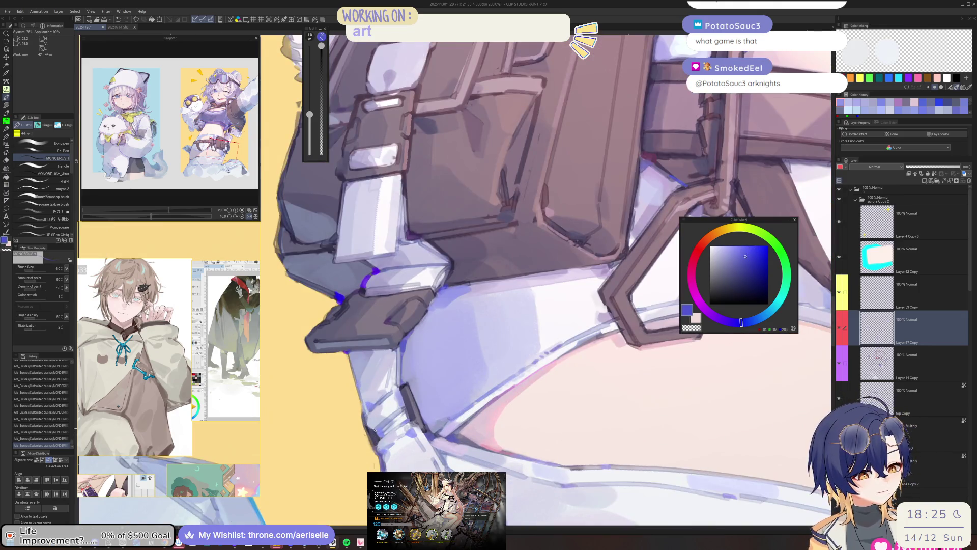
drag(375, 429, 629, 336)
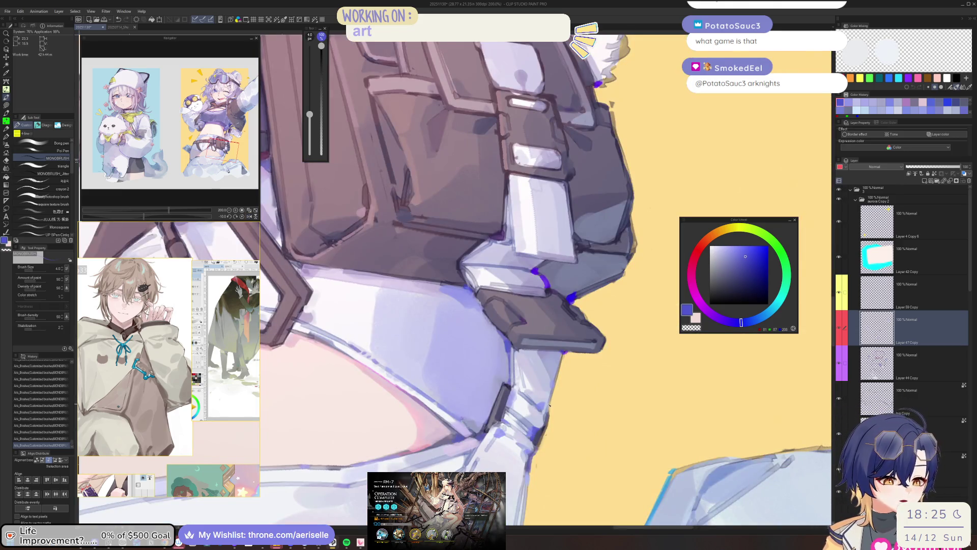
scroll(549, 403, down, 1)
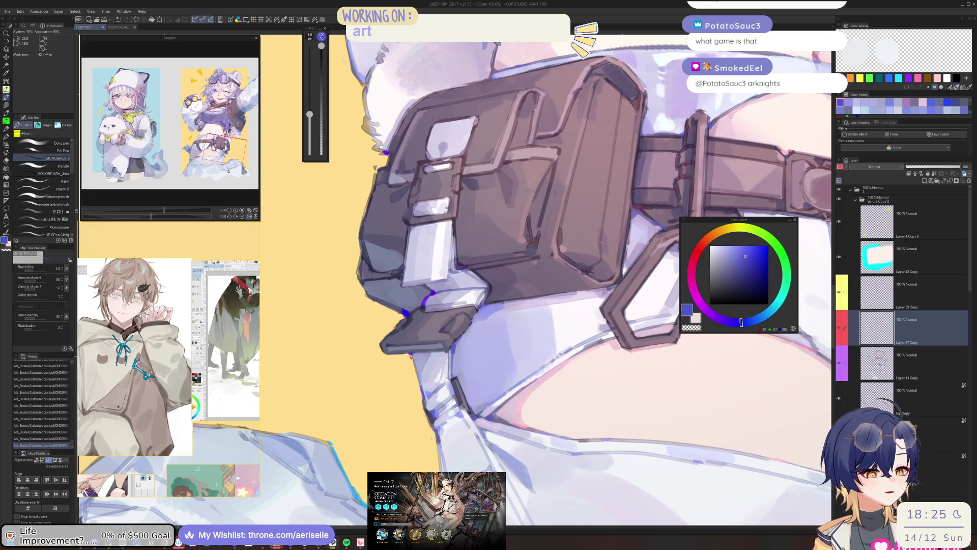
key(h)
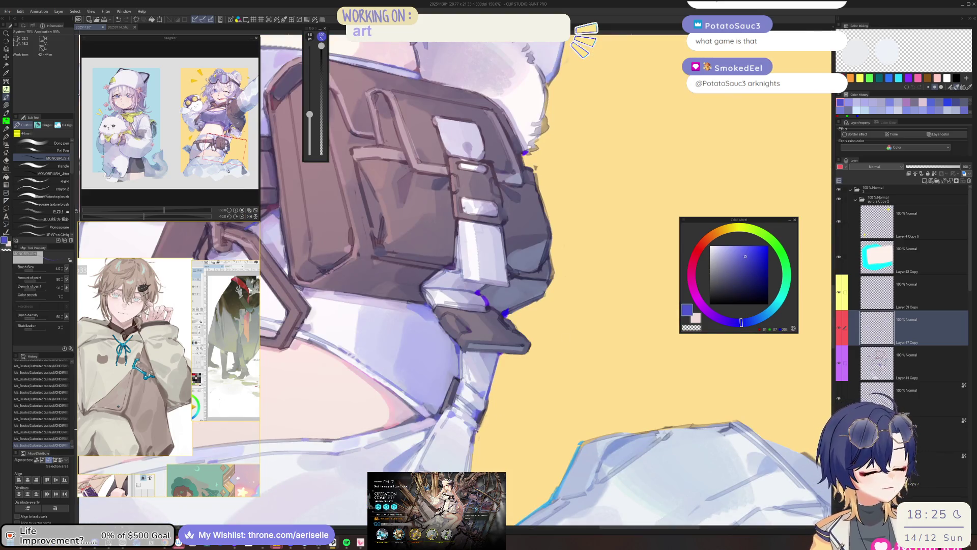
drag(476, 435, 496, 367)
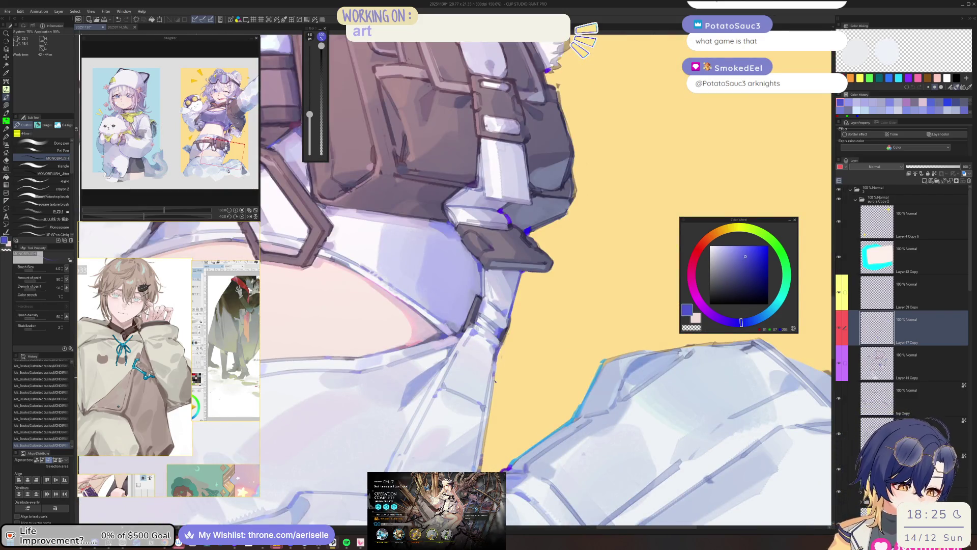
Step: Eyedrop the light blue edge line and switch to a brighter saturated blue for the trouser rim
drag(601, 418, 568, 368)
alt+click(568, 368)
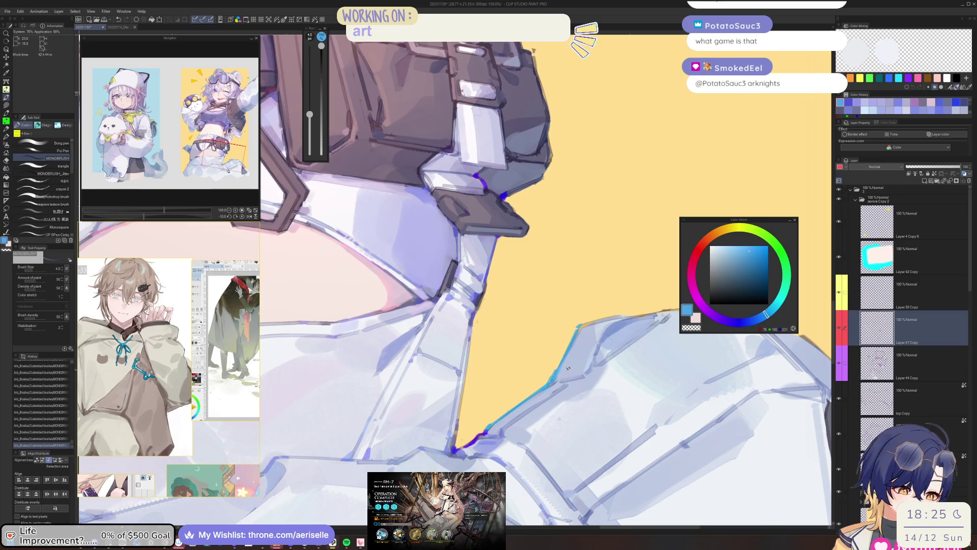
click(767, 245)
key(bracketright)
key(bracketright)
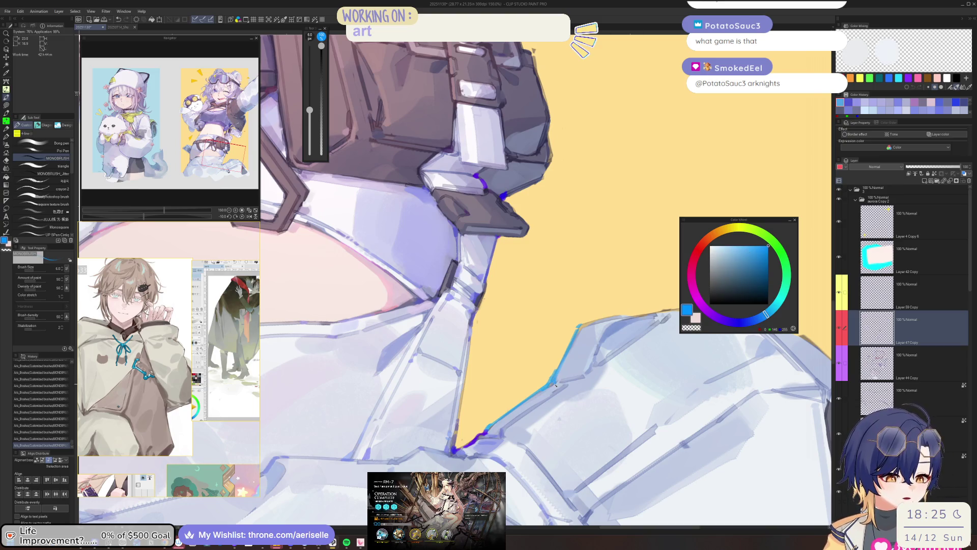
mouse_move(554, 383)
mouse_down()
mouse_move(451, 421)
mouse_move(640, 343)
mouse_up()
key(ctrl+at)
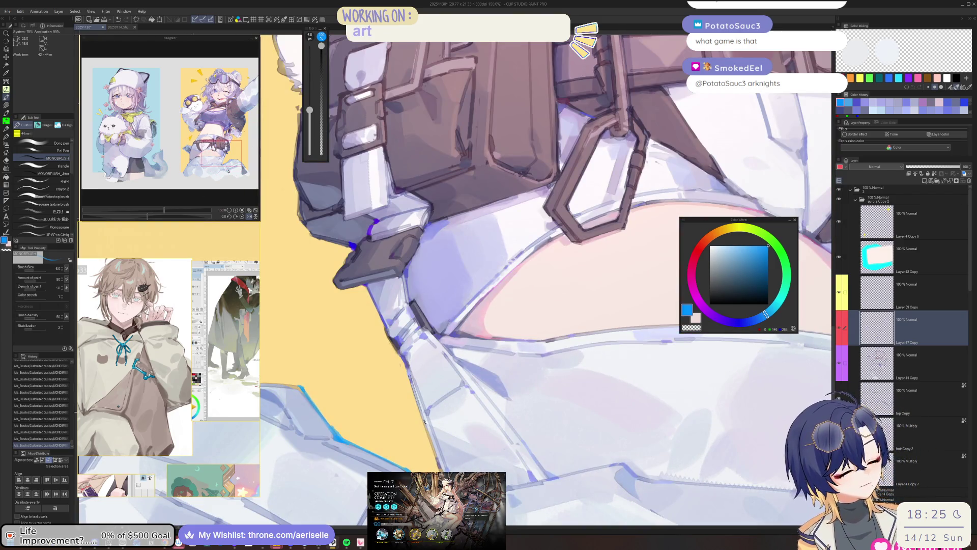
Step: Sample the near-white pink and brighten the fluffy trim beside the belt pouch
scroll(518, 472, down, 2)
scroll(518, 472, up, 1)
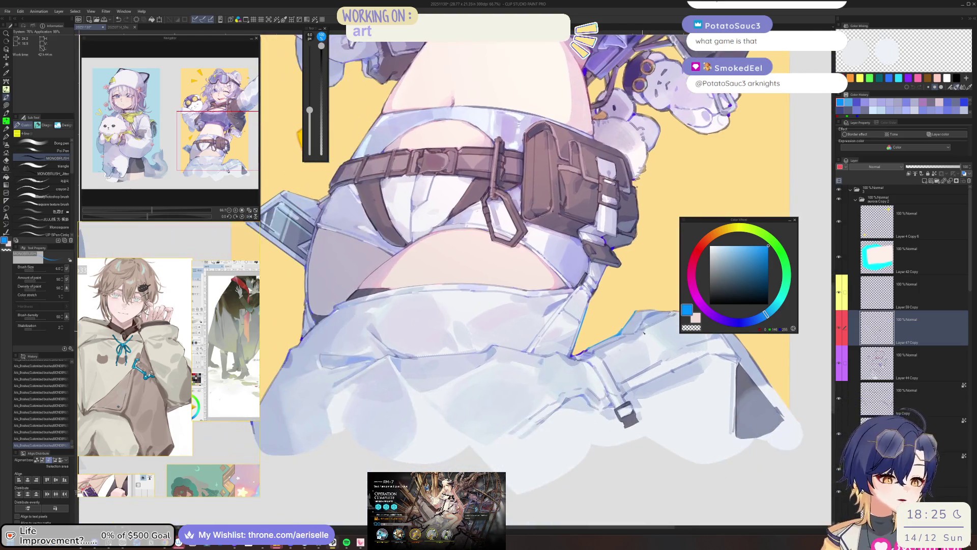
scroll(571, 372, up, 2)
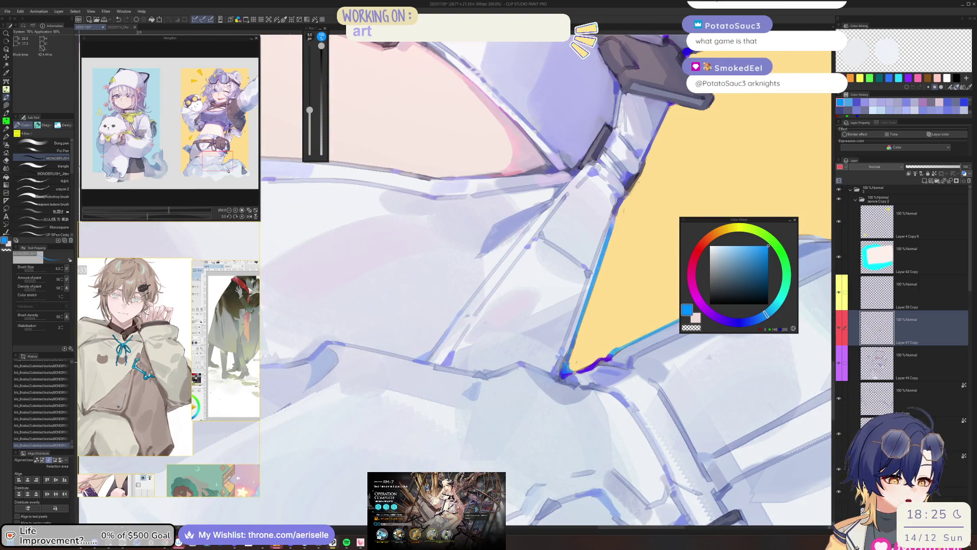
scroll(570, 373, down, 5)
drag(580, 370, 702, 406)
scroll(400, 287, up, 4)
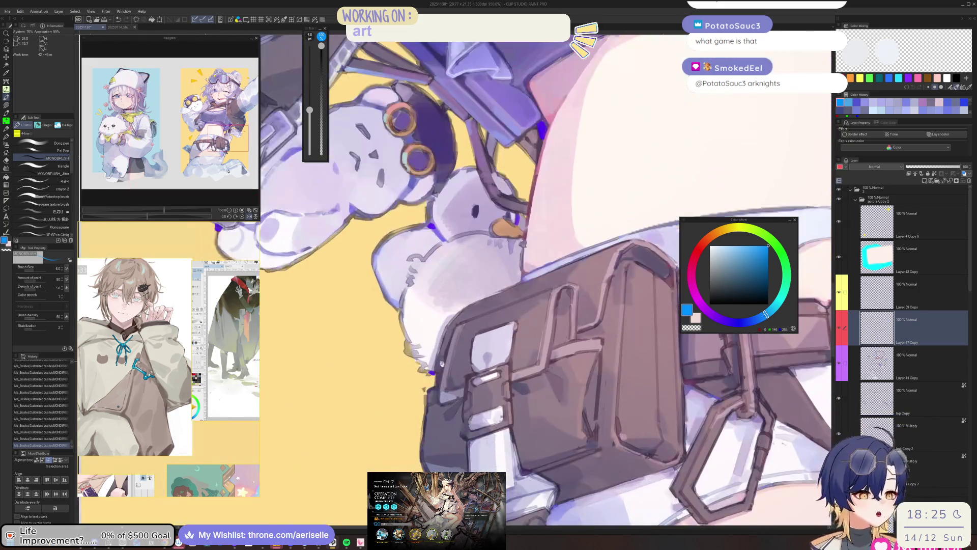
alt+click(453, 377)
mouse_move(440, 405)
mouse_down()
mouse_move(451, 400)
mouse_move(458, 413)
mouse_up()
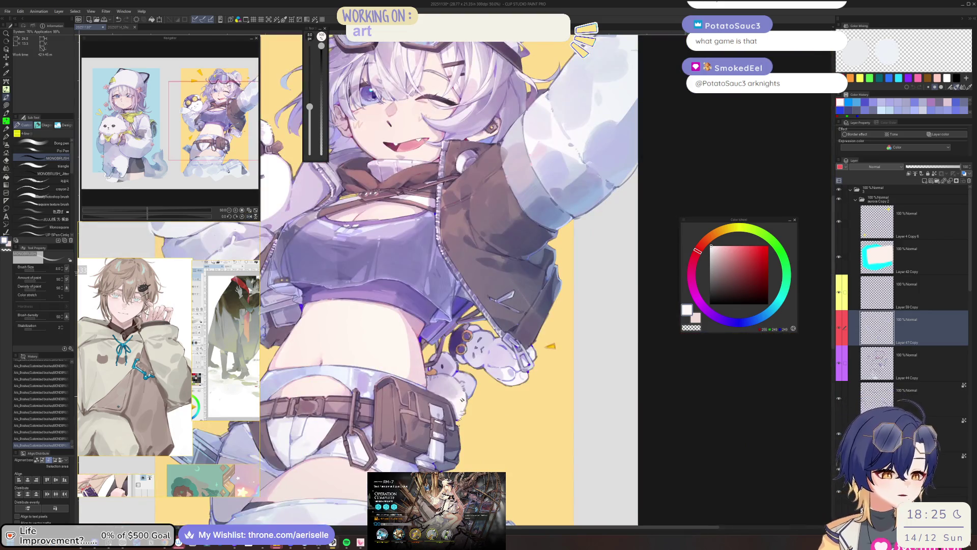
Step: Pick lavender, then a pinker mauve, and paint tiny accents on the bear charm
key(h)
alt+click(439, 386)
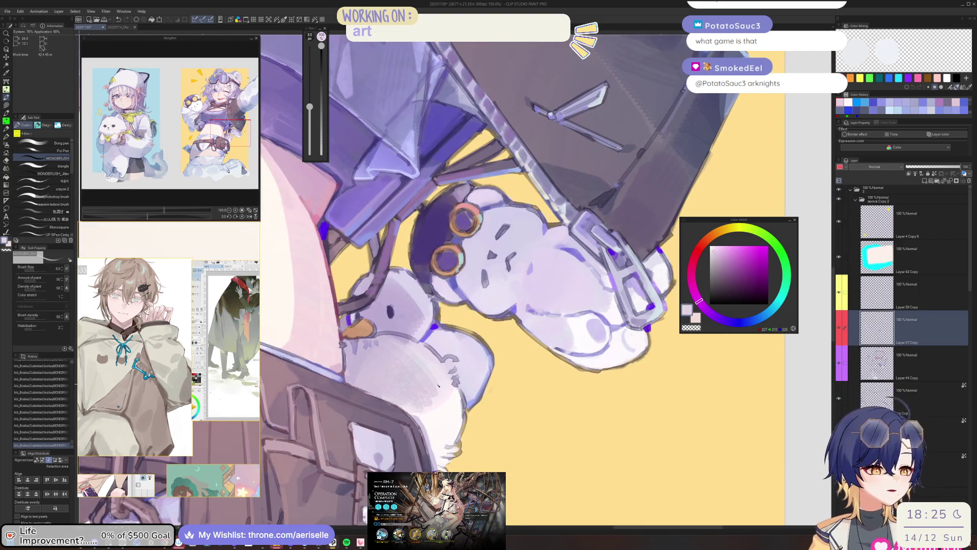
drag(438, 385, 516, 445)
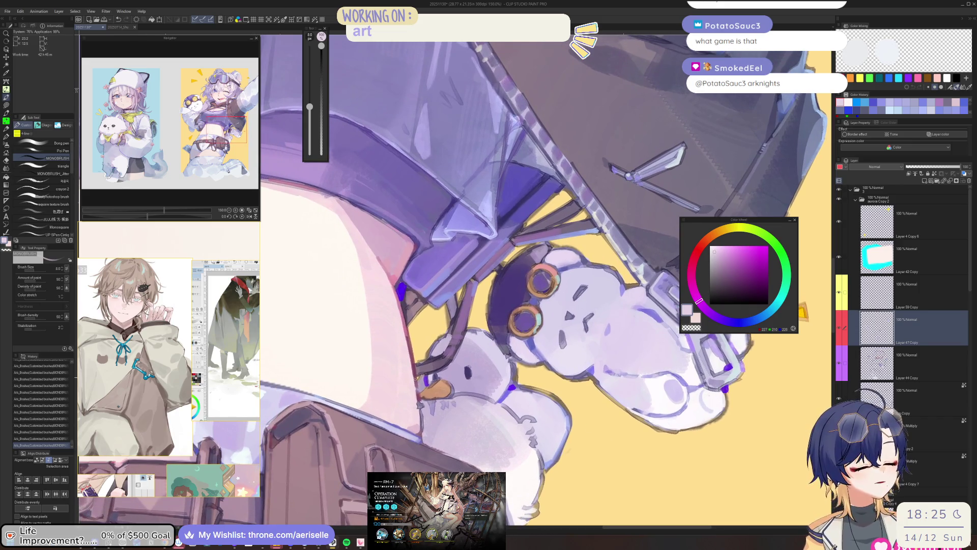
click(690, 260)
click(739, 264)
click(691, 267)
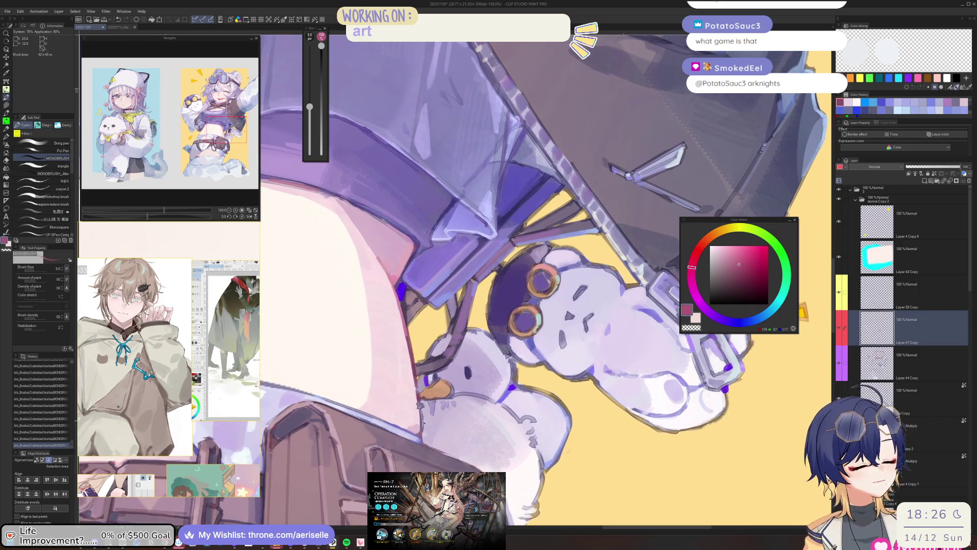
drag(420, 426, 422, 434)
key(bracketleft)
key(ctrl+0)
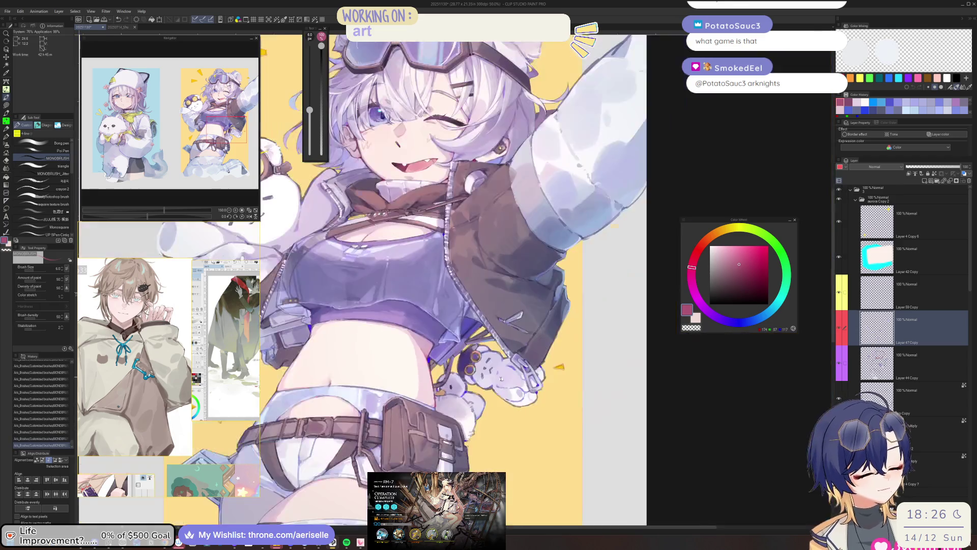
key(h)
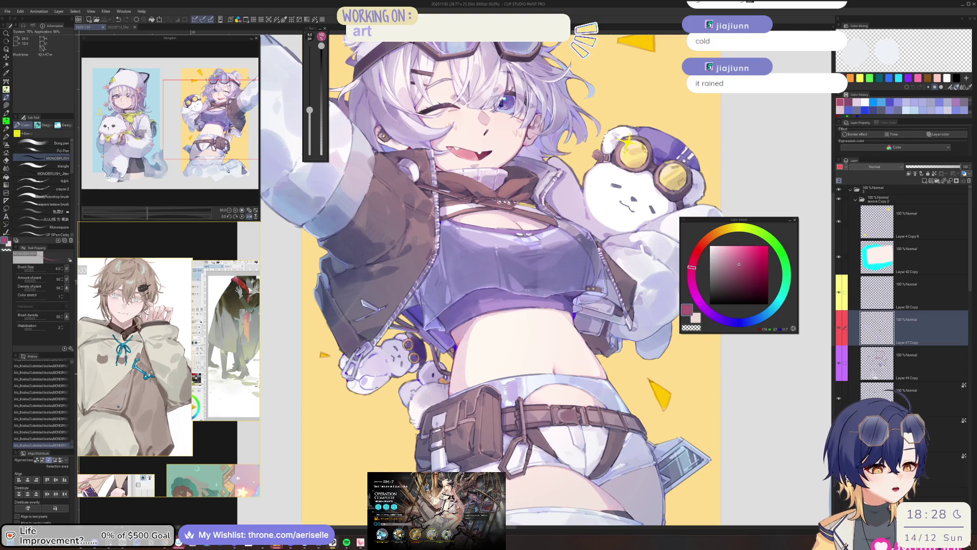
Step: Flip the view upside down and paint a pale lavender stroke near the jacket zipper
scroll(495, 422, up, 5)
key(ctrl+shift+r)
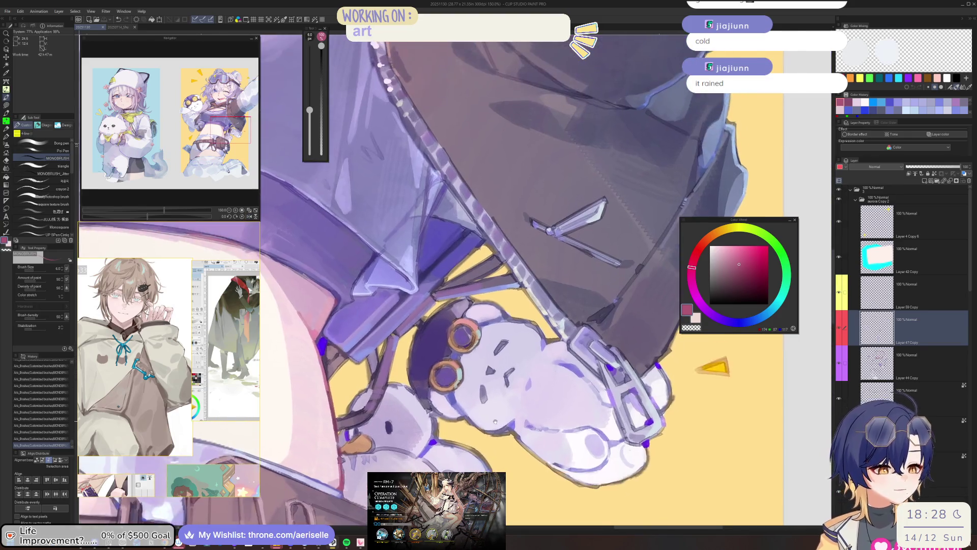
scroll(495, 421, up, 2)
alt+click(459, 409)
alt+click(452, 400)
drag(452, 414, 456, 422)
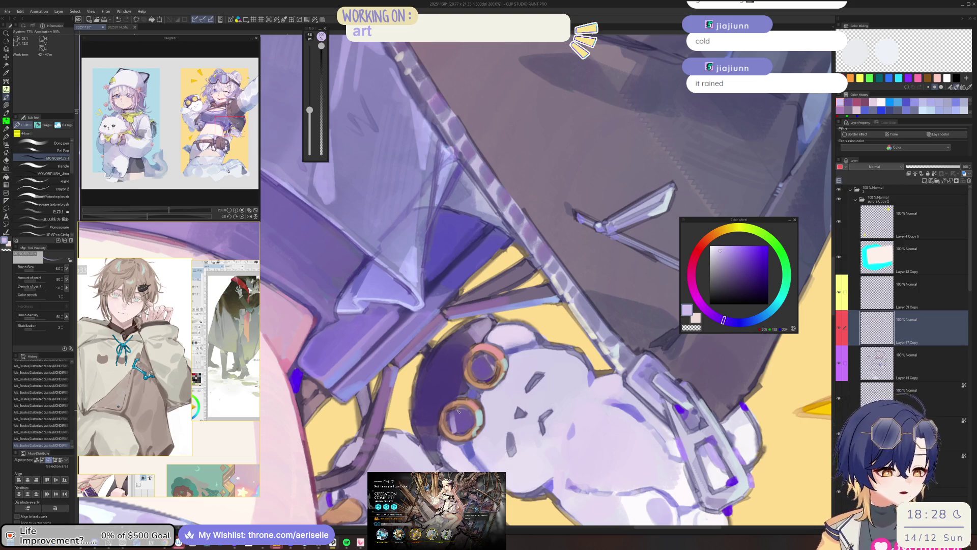
key(bracketleft)
key(bracketleft)
key(bracketleft)
key(bracketleft)
key(ctrl+minus)
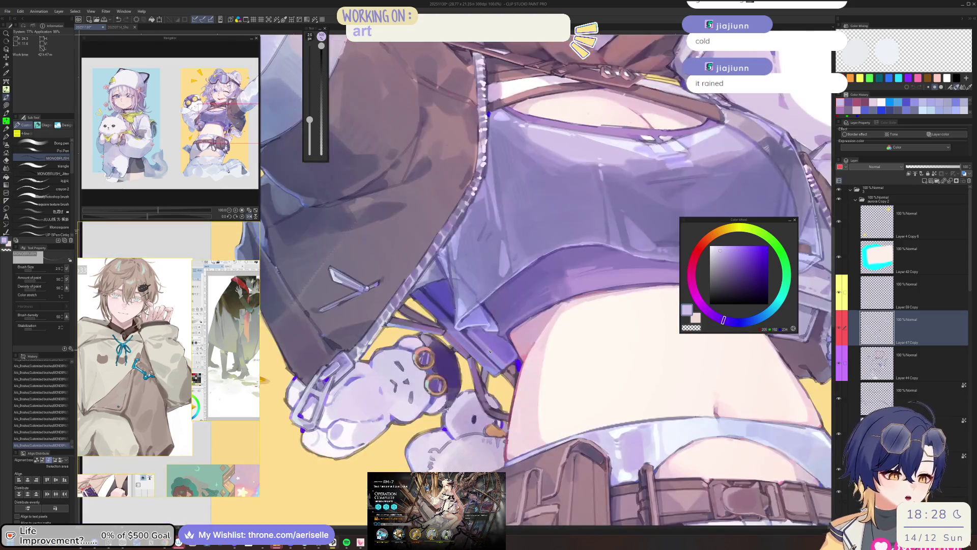
scroll(489, 352, down, 5)
scroll(468, 393, up, 8)
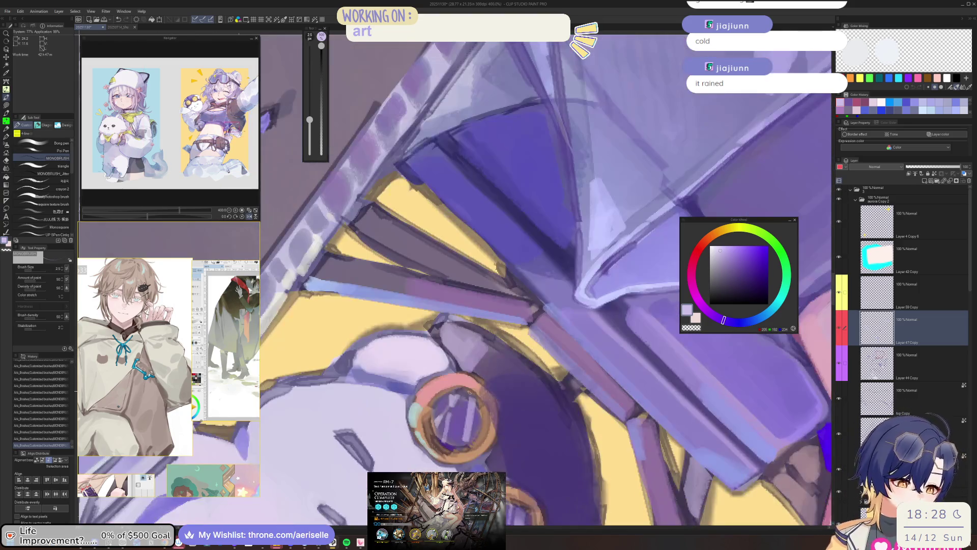
Step: Fill the insides of the bear charm's goggle rings with dark purple
drag(448, 413, 444, 443)
drag(451, 394, 457, 407)
drag(473, 441, 467, 393)
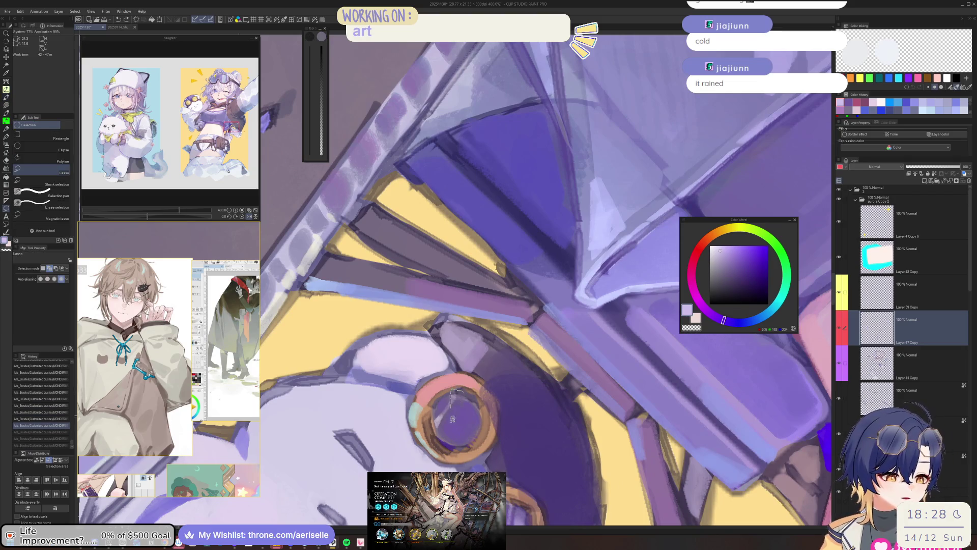
mouse_move(479, 434)
mouse_down()
mouse_move(481, 402)
mouse_move(471, 423)
mouse_move(436, 415)
mouse_move(450, 402)
mouse_move(443, 422)
mouse_up()
key(g)
key(b)
key(ctrl+d)
Step: Lasso inside each goggle ring and brush in lighter glassy lens highlights
key(m)
key(b)
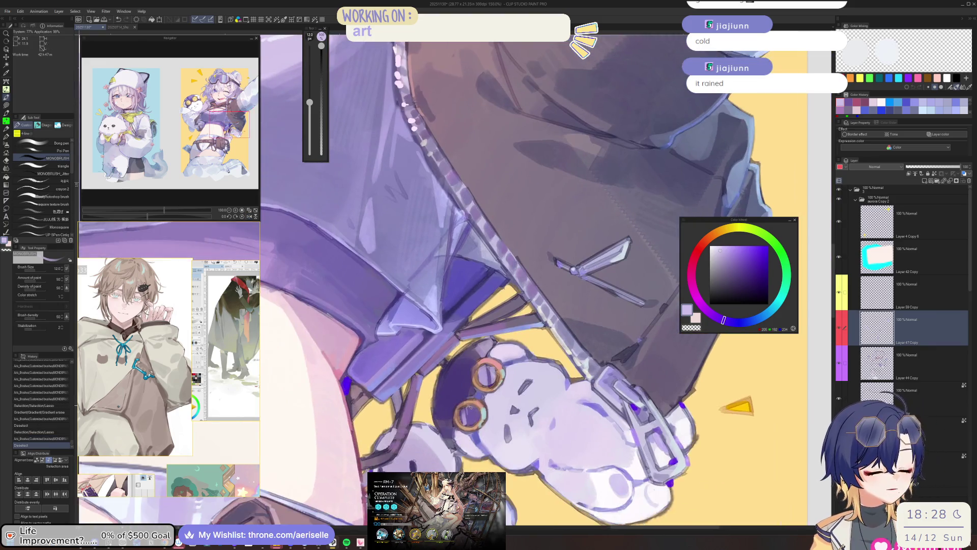
key(ctrl+d)
key(m)
mouse_move(469, 405)
mouse_down()
mouse_move(445, 433)
mouse_move(475, 410)
mouse_move(461, 453)
mouse_up()
key(b)
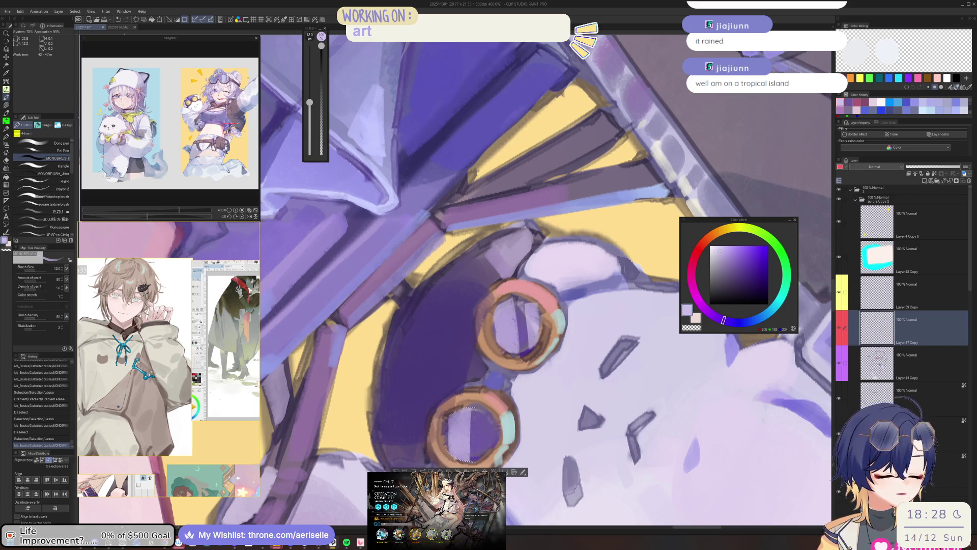
key(ctrl+d)
key(m)
mouse_move(489, 402)
mouse_down()
mouse_move(479, 409)
mouse_move(486, 441)
mouse_up()
key(b)
key(ctrl+d)
Step: Add a fine stroke to the bear charm with a smaller brush
scroll(458, 407, down, 5)
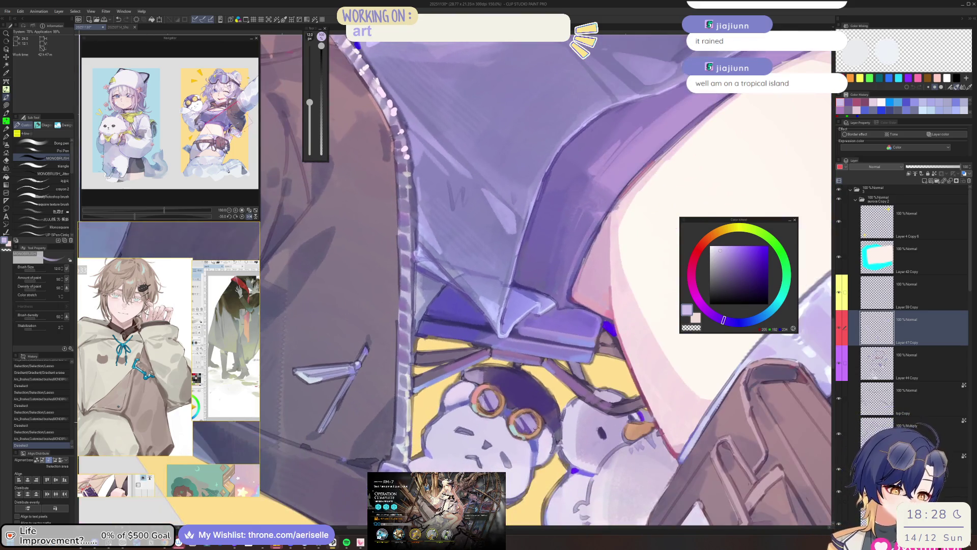
key(bracketleft)
key(bracketleft)
key(bracketleft)
drag(585, 407, 599, 405)
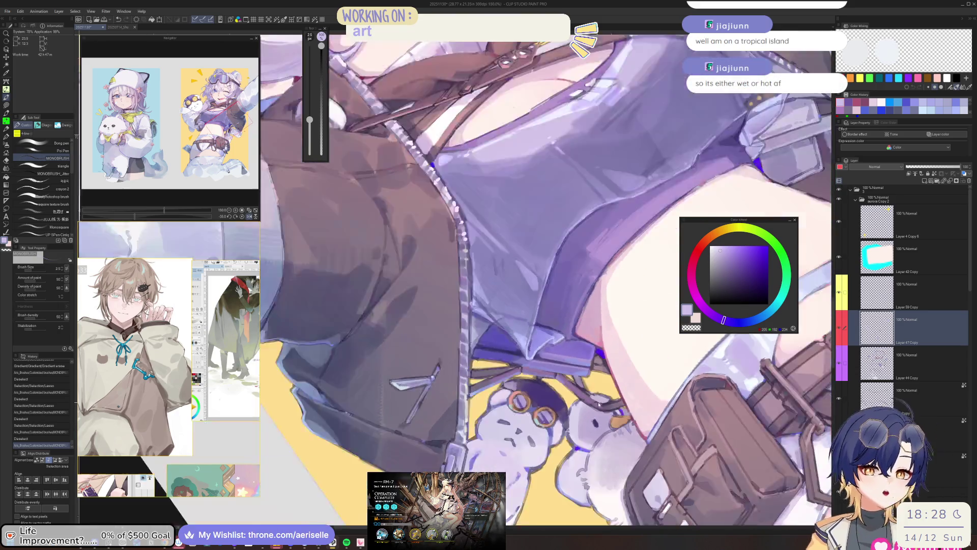
scroll(598, 405, down, 2)
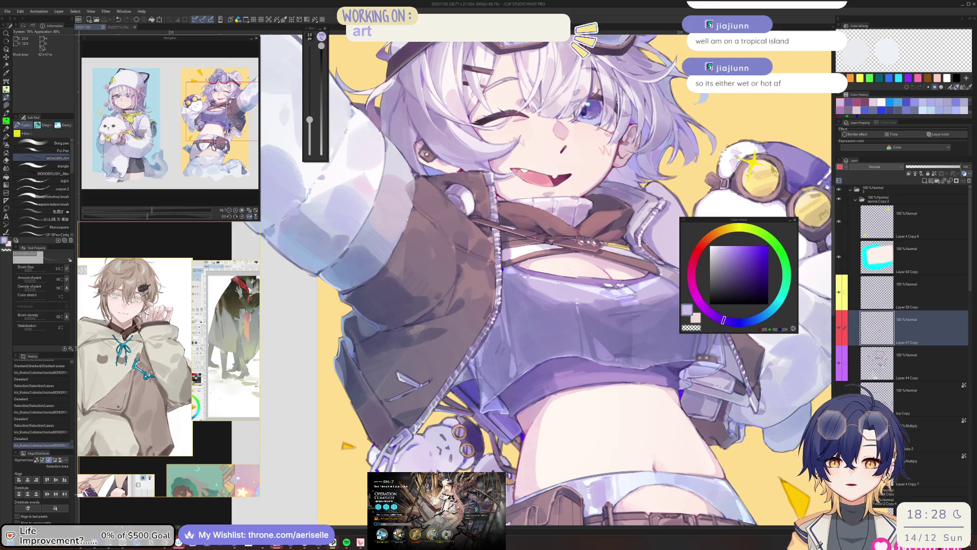
Step: Paint purple-grey strokes on the jacket and a small one beside the bear's face
scroll(599, 405, down, 2)
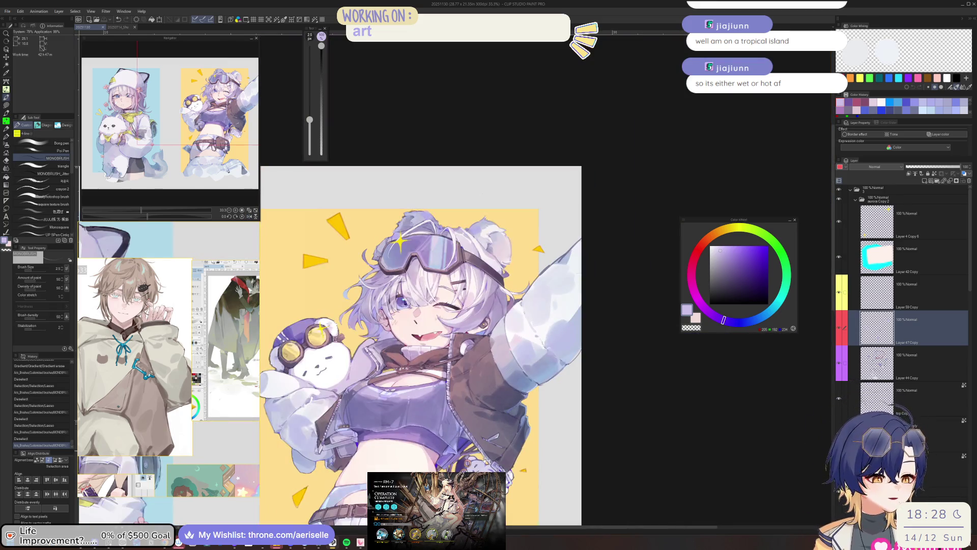
scroll(414, 484, up, 3)
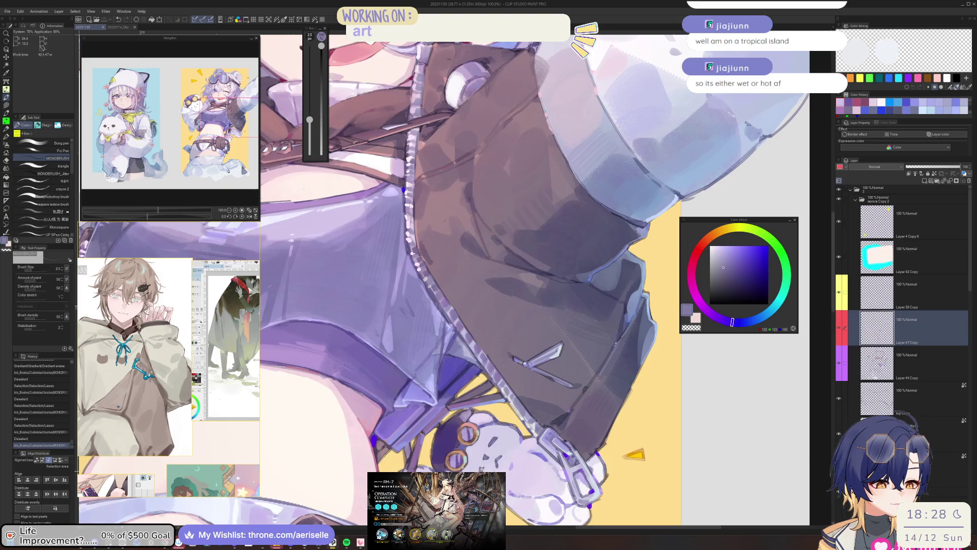
drag(550, 285, 560, 326)
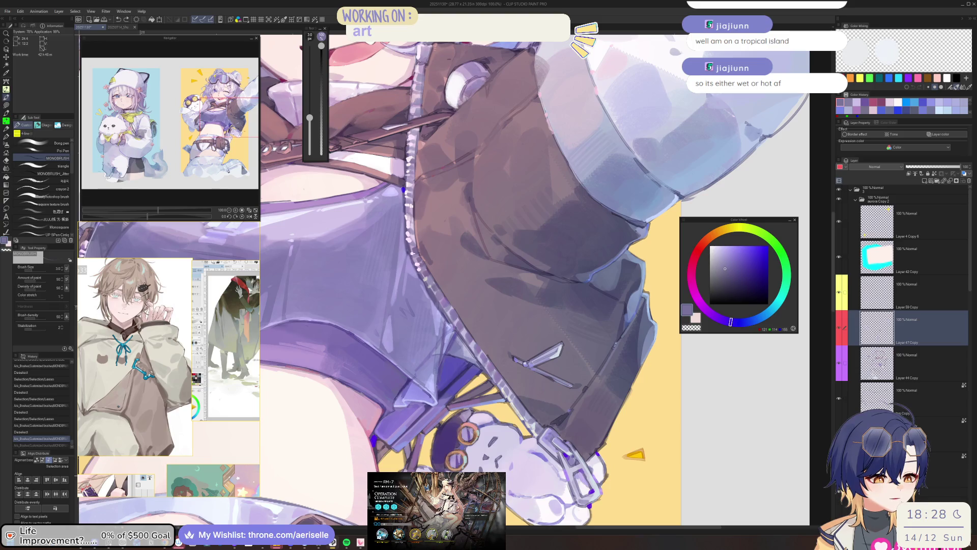
drag(483, 452, 489, 456)
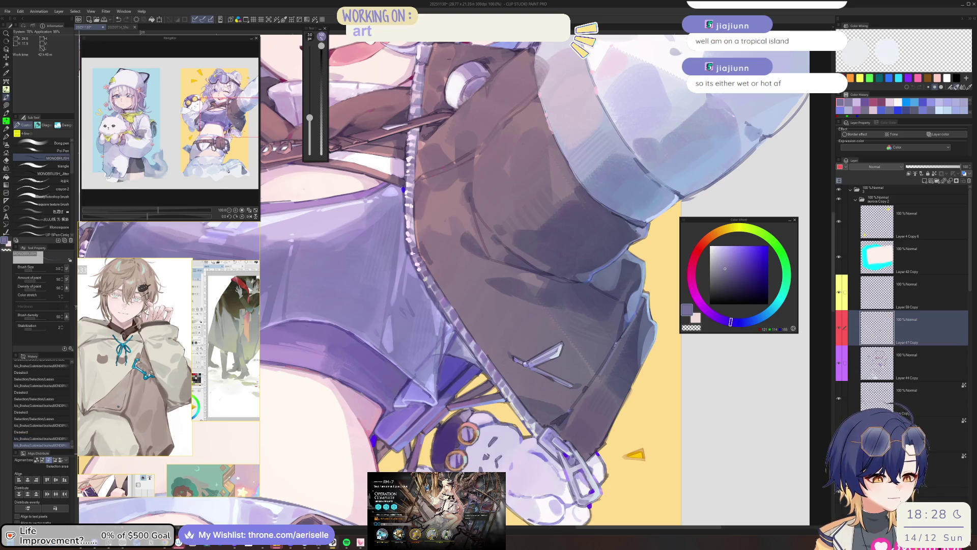
Step: Switch to a more saturated purple, enlarge the brush slightly, and zoom out to the whole illustration
click(740, 260)
key(bracketright)
key(bracketright)
key(ctrl+0)
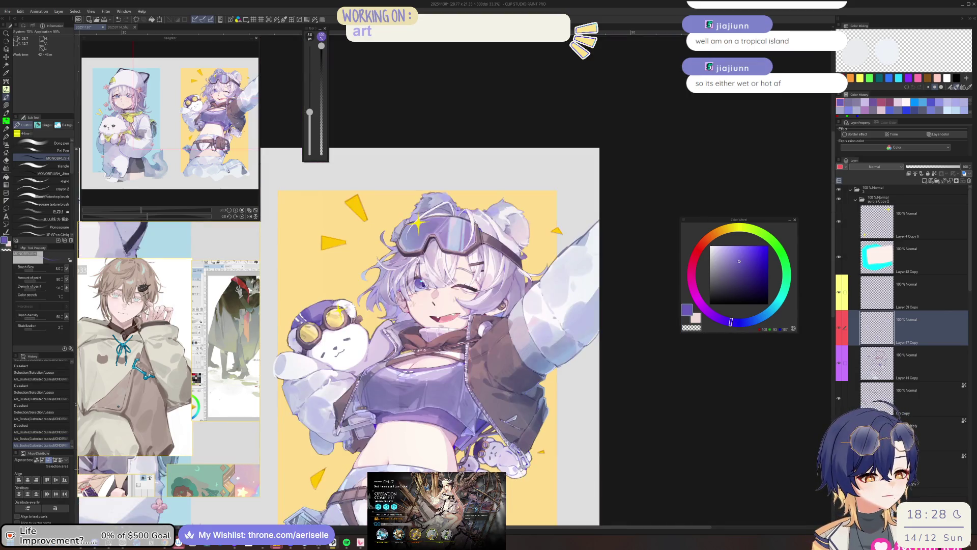
scroll(438, 213, up, 3)
Step: Pick a light lavender and paint two lavender strokes near the plush
alt+click(491, 423)
drag(310, 112, 310, 86)
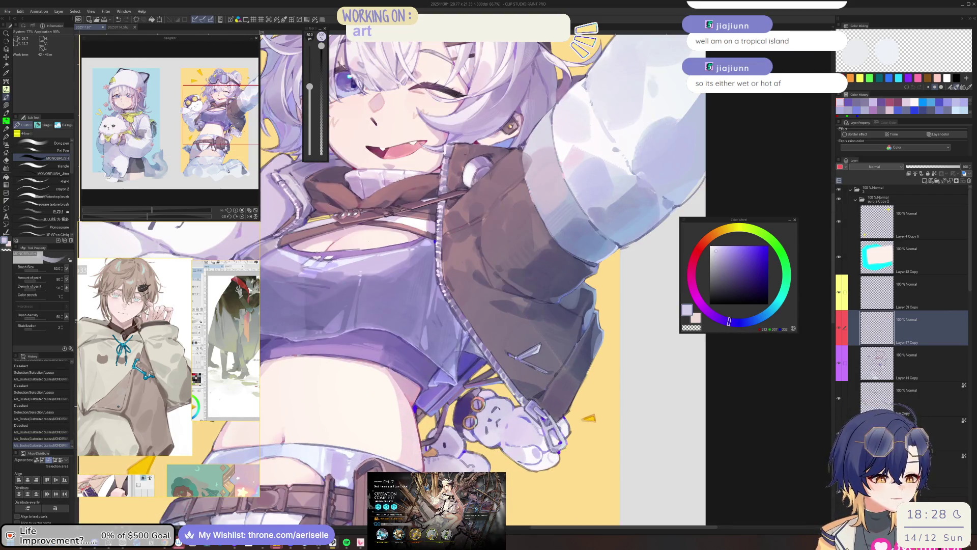
drag(486, 437, 498, 408)
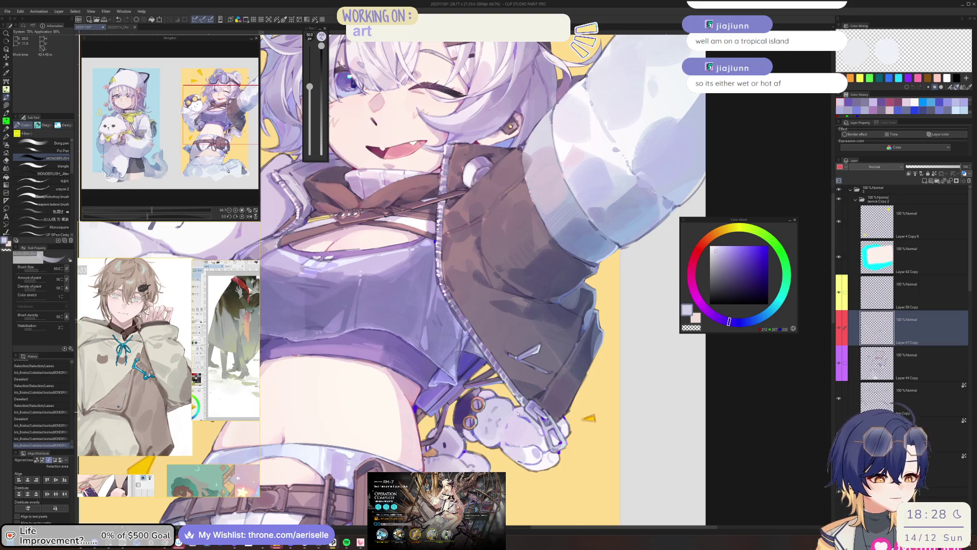
scroll(518, 414, down, 5)
scroll(526, 406, up, 5)
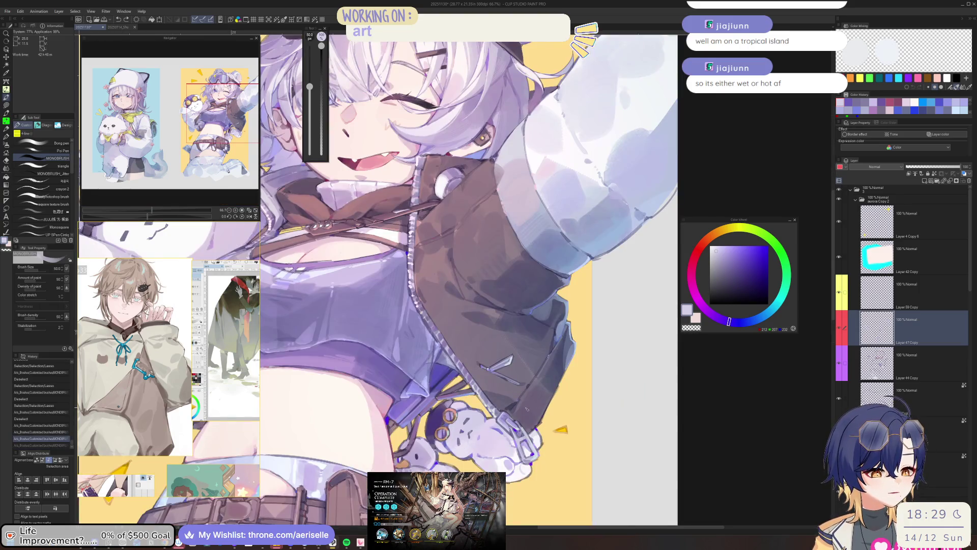
scroll(526, 405, down, 2)
scroll(481, 395, up, 2)
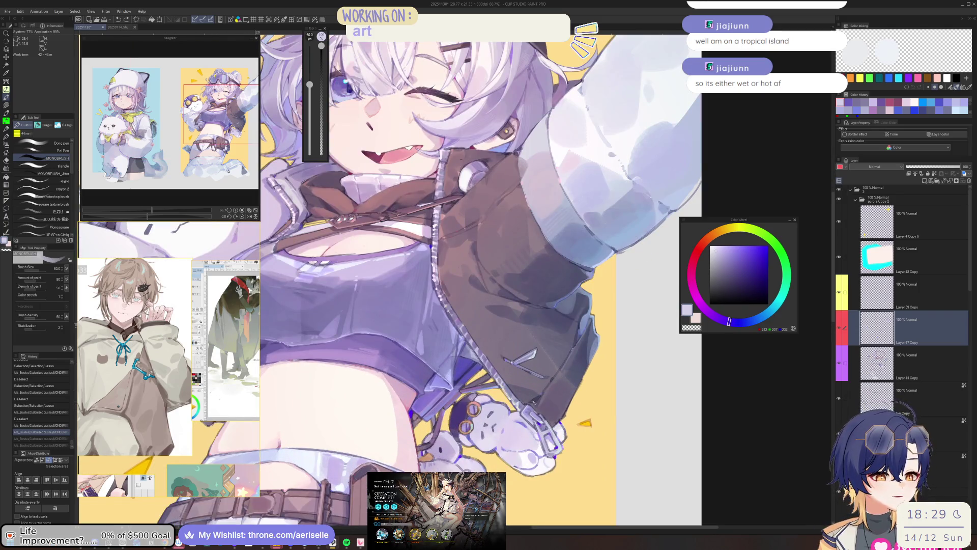
Step: With a dark purple-grey and a smaller brush, dab a short mark near the zipper
click(725, 283)
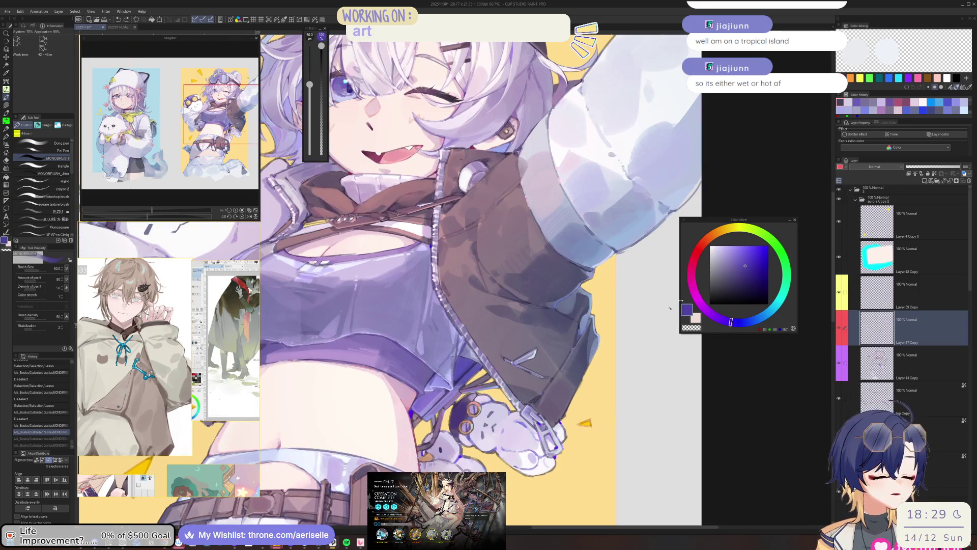
scroll(524, 404, up, 2)
key(bracketleft)
key(bracketleft)
key(bracketleft)
click(529, 405)
Step: Dab small dark marks along the zipper and around the buckle, adjusting brush size between marks
click(529, 407)
key(bracketleft)
key(bracketleft)
key(bracketleft)
scroll(594, 391, down, 1)
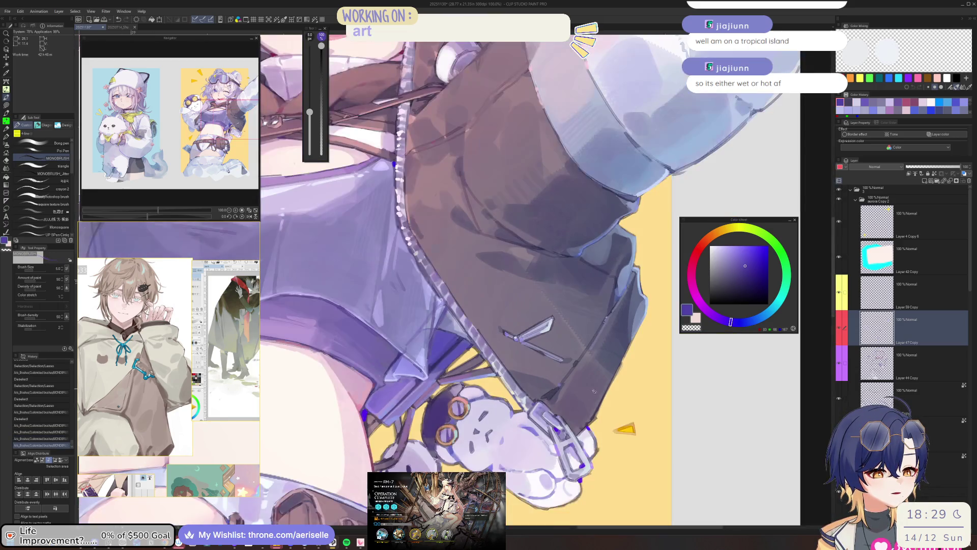
scroll(541, 416, up, 2)
key(bracketright)
key(bracketright)
click(547, 407)
click(547, 408)
key(bracketleft)
key(bracketleft)
click(546, 406)
Step: Rotate the canvas view to -40°, mirror and flip it back, then rotate to -60°
drag(148, 217, 133, 217)
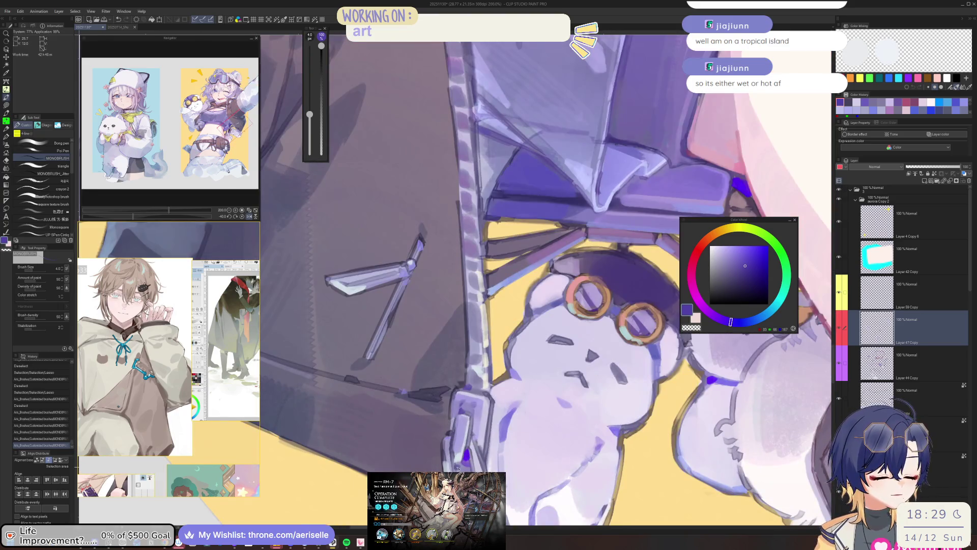
click(250, 217)
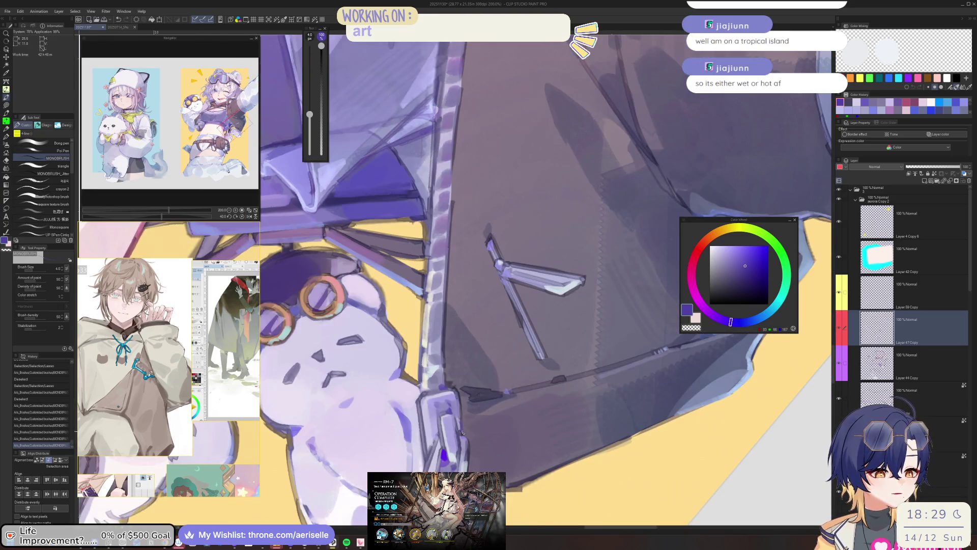
key(h)
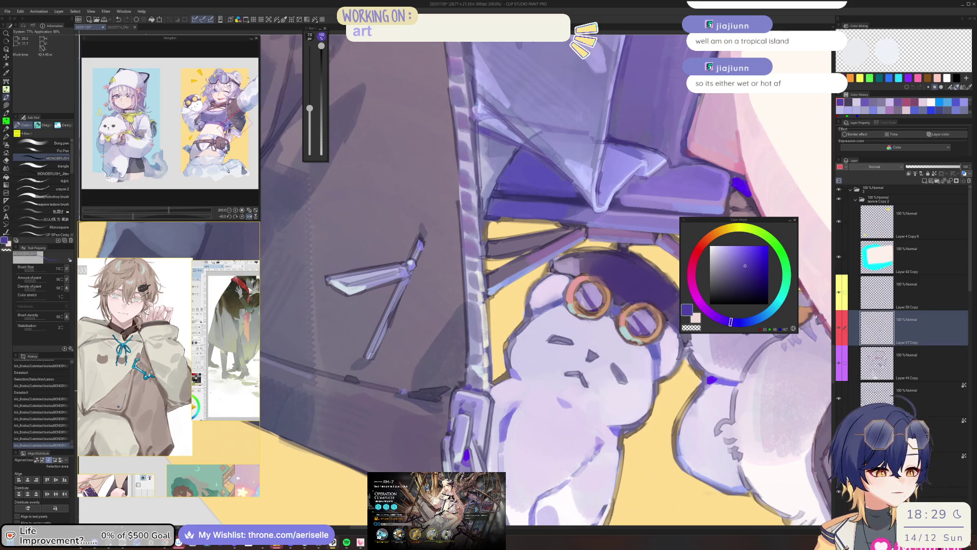
drag(134, 216, 126, 217)
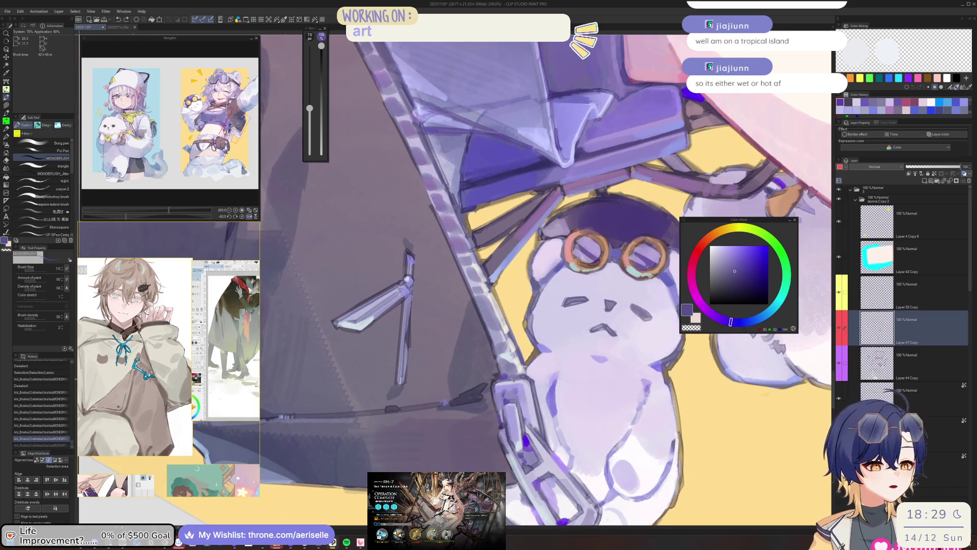
scroll(519, 379, down, 4)
scroll(528, 376, up, 4)
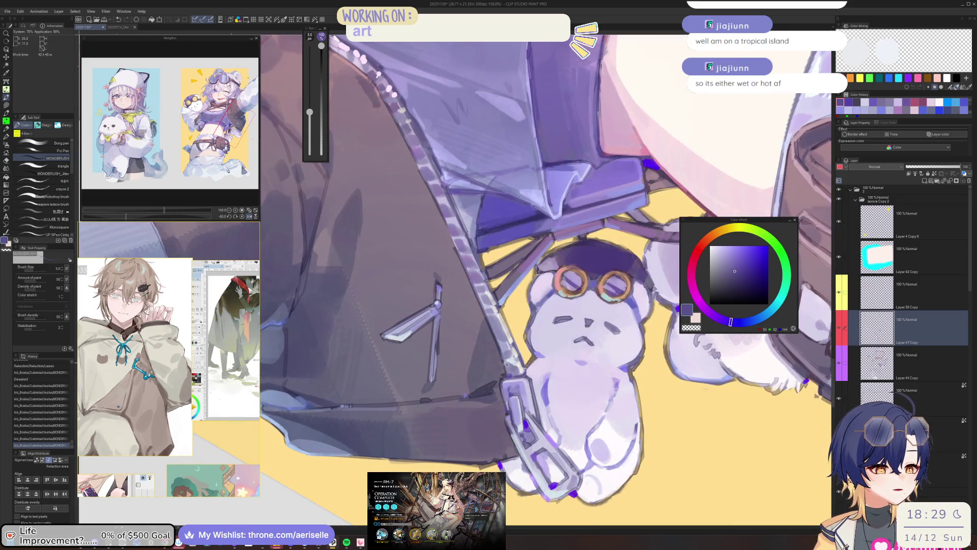
scroll(535, 342, down, 4)
scroll(528, 343, up, 4)
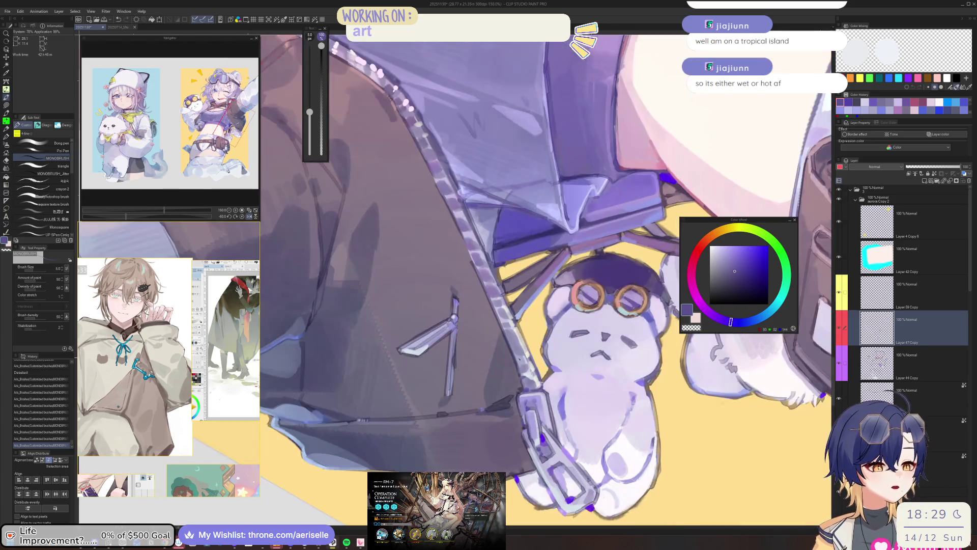
Step: Rotate the view to 10°, enlarge the brush slightly, and shift the view down
drag(519, 356, 469, 366)
key(bracketright)
key(bracketright)
key(bracketright)
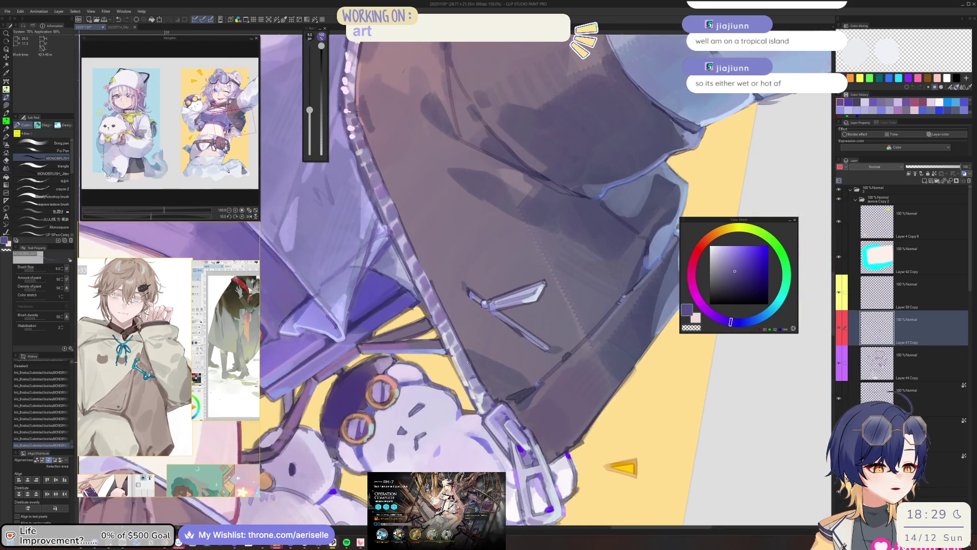
scroll(469, 366, down, 5)
mouse_move(555, 417)
mouse_down()
mouse_move(558, 439)
mouse_move(493, 419)
mouse_up()
scroll(493, 420, up, 3)
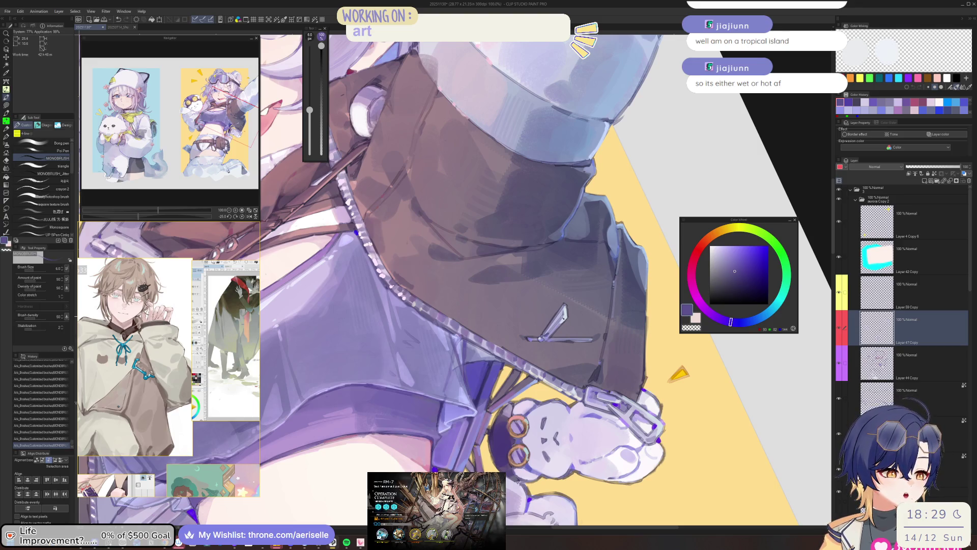
scroll(551, 331, down, 3)
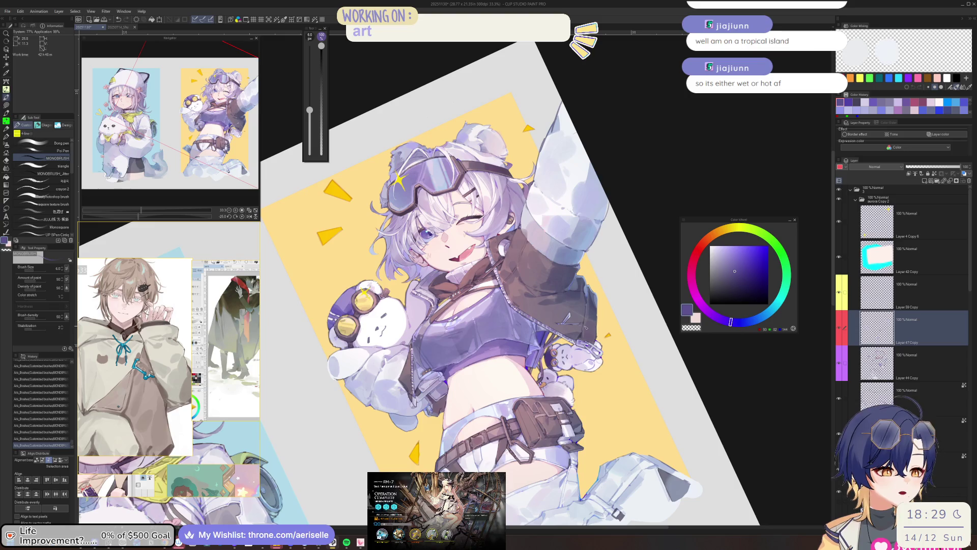
scroll(564, 321, up, 3)
key(ctrl+z)
key(ctrl+y)
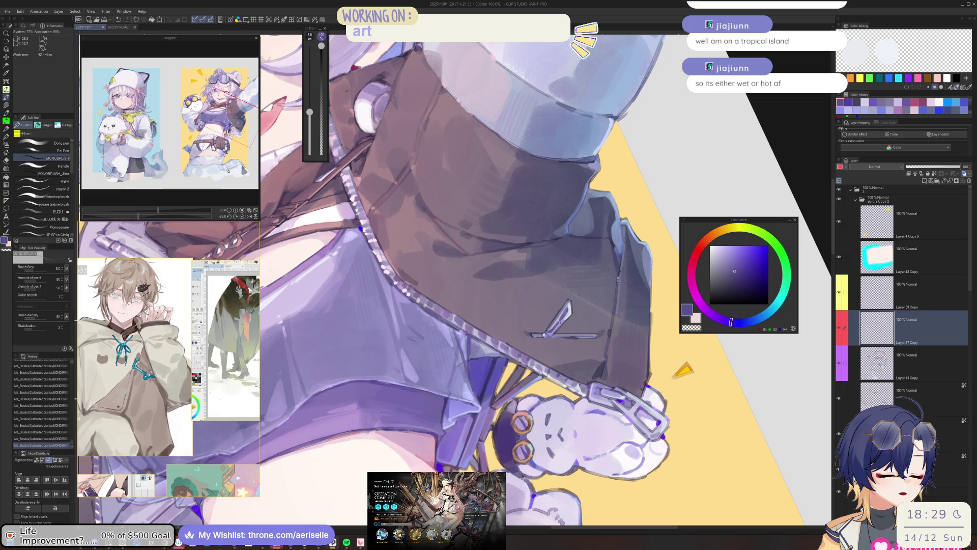
scroll(563, 320, down, 3)
scroll(565, 313, up, 5)
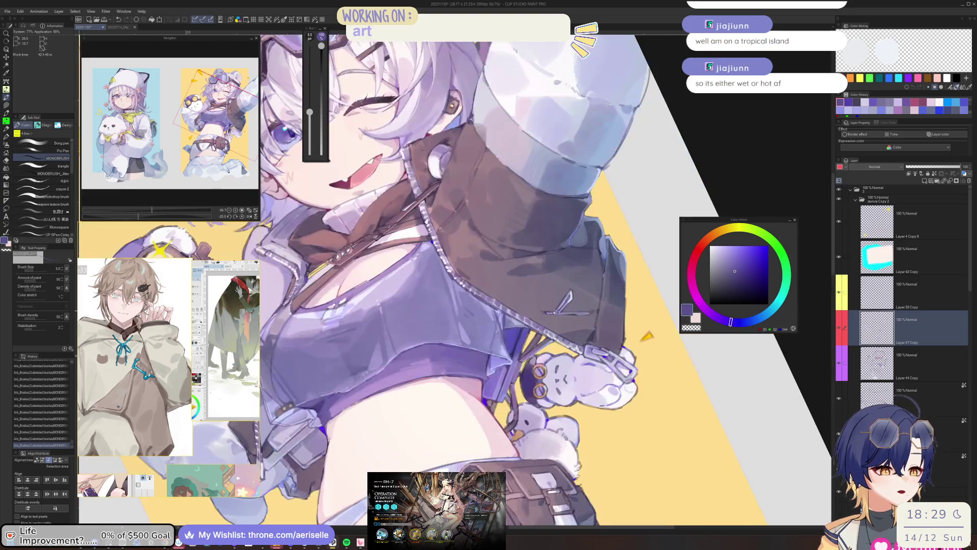
alt+click(570, 305)
mouse_move(570, 305)
mouse_down()
mouse_move(462, 400)
mouse_move(477, 452)
mouse_up()
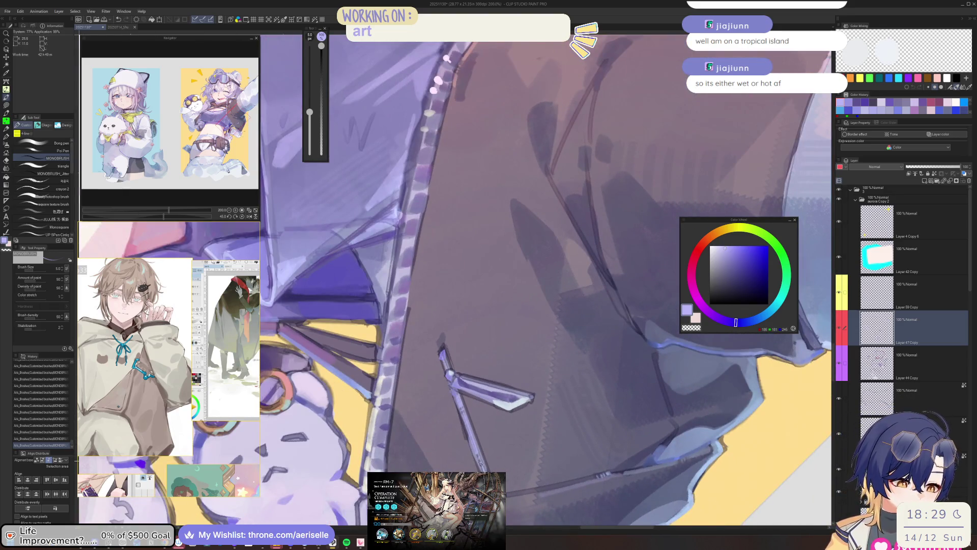
scroll(554, 430, down, 5)
drag(585, 356, 520, 479)
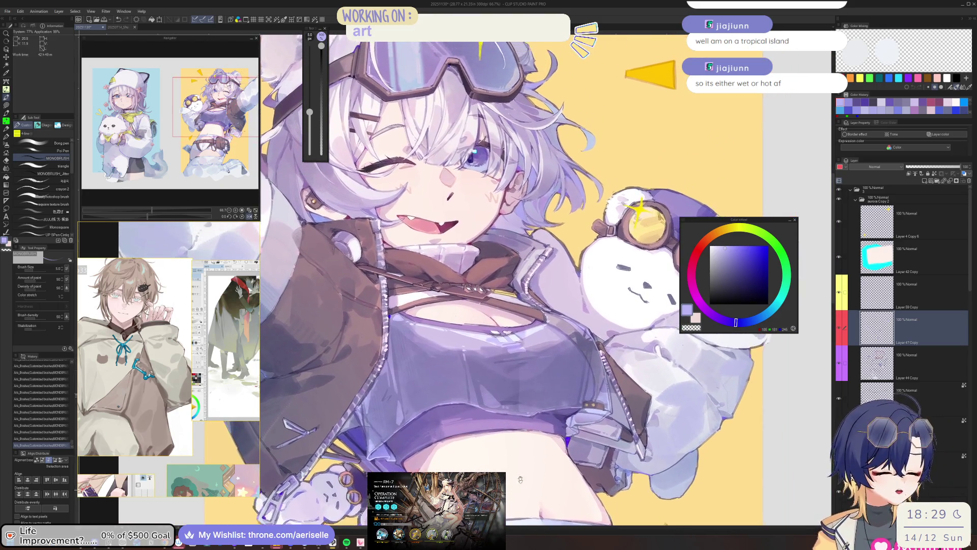
scroll(520, 479, up, 5)
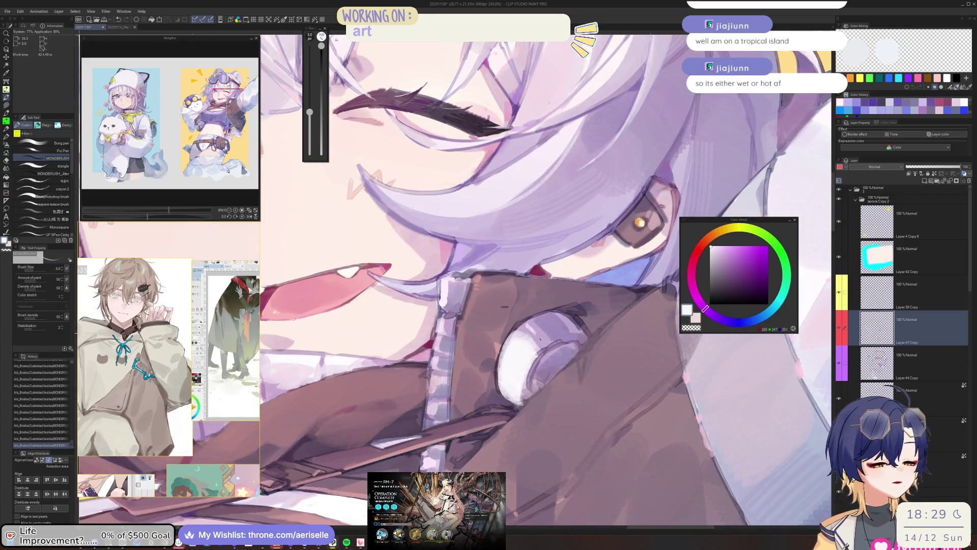
scroll(539, 339, down, 2)
mouse_move(539, 339)
mouse_down()
mouse_move(520, 431)
mouse_move(523, 412)
mouse_up()
scroll(522, 412, down, 2)
Step: Eyedrop a pale pink, shrink the brush, and paint small light strokes on the mouth
scroll(526, 381, up, 3)
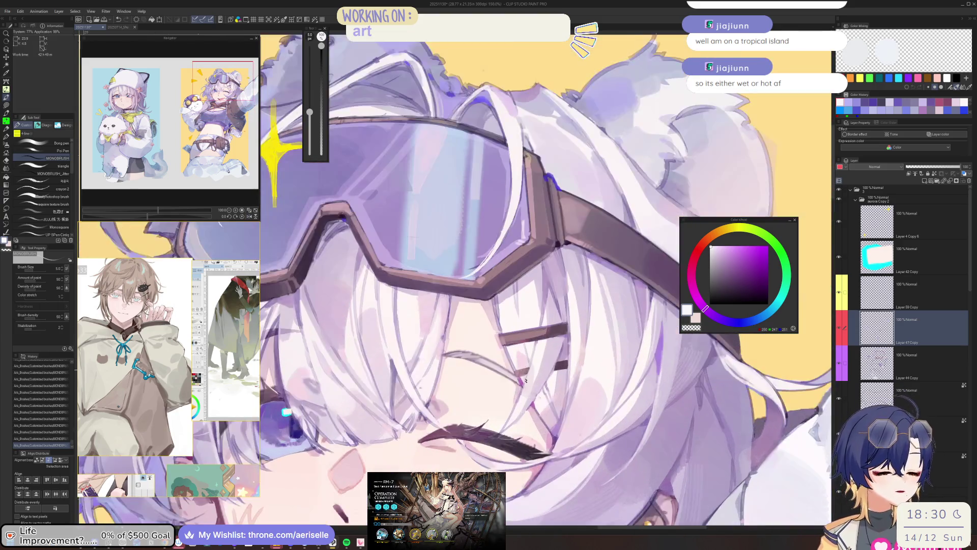
scroll(526, 381, up, 2)
alt+click(489, 437)
key(bracketleft)
key(bracketleft)
mouse_move(502, 431)
mouse_down()
mouse_move(489, 446)
mouse_move(501, 450)
mouse_move(481, 433)
mouse_up()
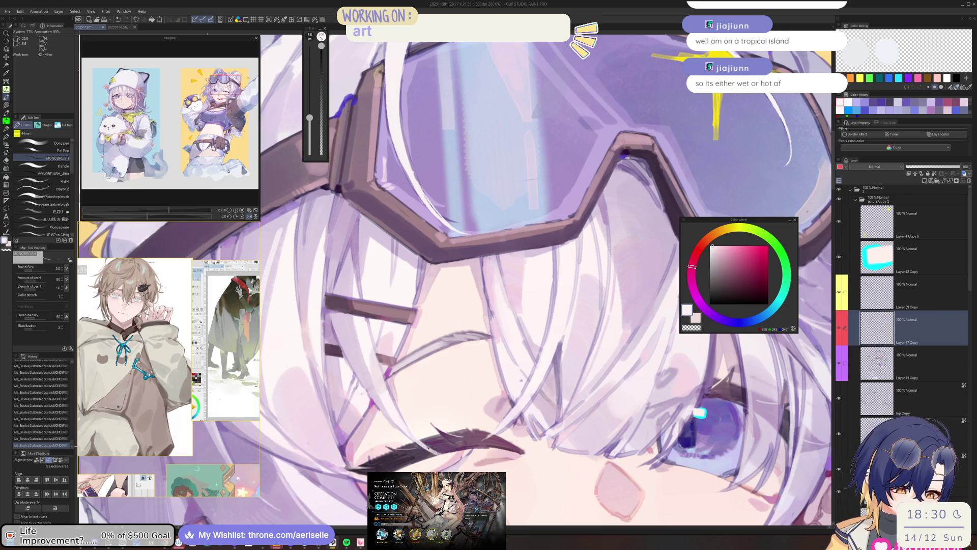
scroll(435, 448, down, 4)
scroll(480, 351, up, 4)
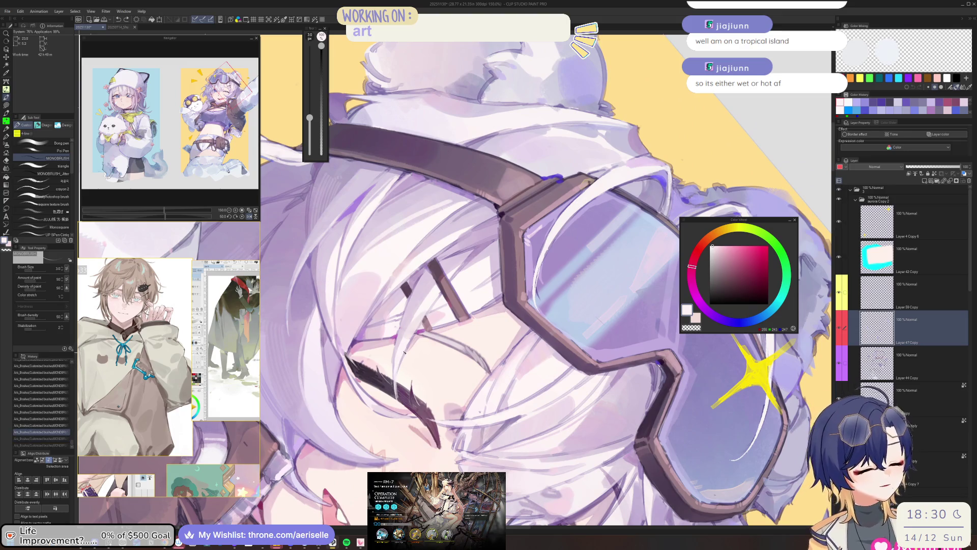
Step: Sample a purple from the artwork and choose a more saturated light purple on the Color Wheel
drag(407, 341, 414, 333)
alt+click(412, 336)
alt+click(411, 334)
click(729, 251)
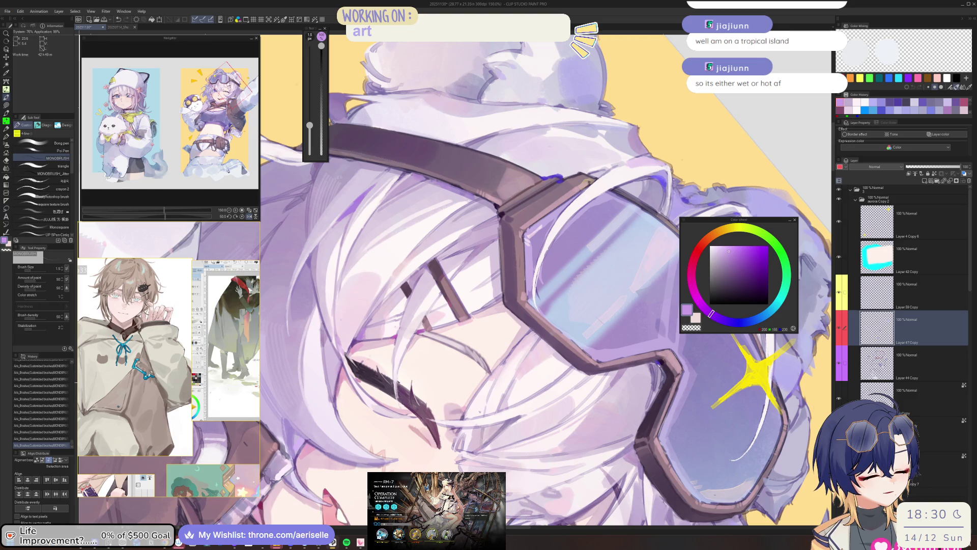
scroll(408, 403, down, 5)
scroll(672, 495, up, 3)
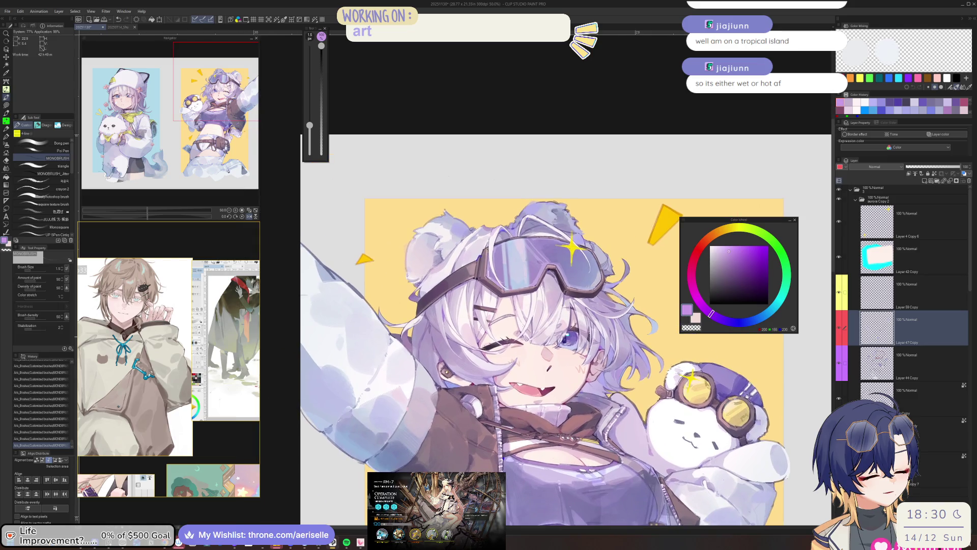
Step: Try a dark purple stroke near the lower lip twice, undoing both attempts
scroll(498, 375, up, 6)
alt+click(538, 343)
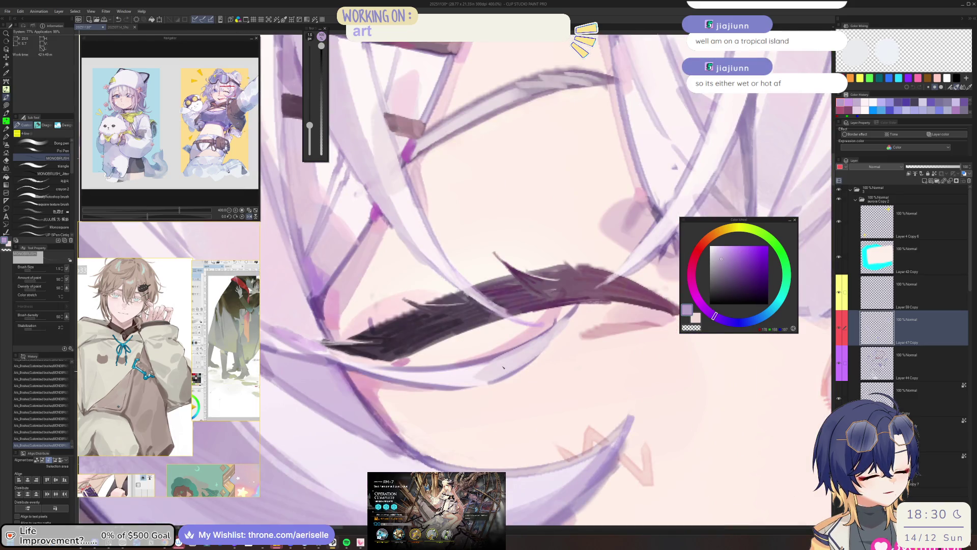
drag(568, 325, 529, 362)
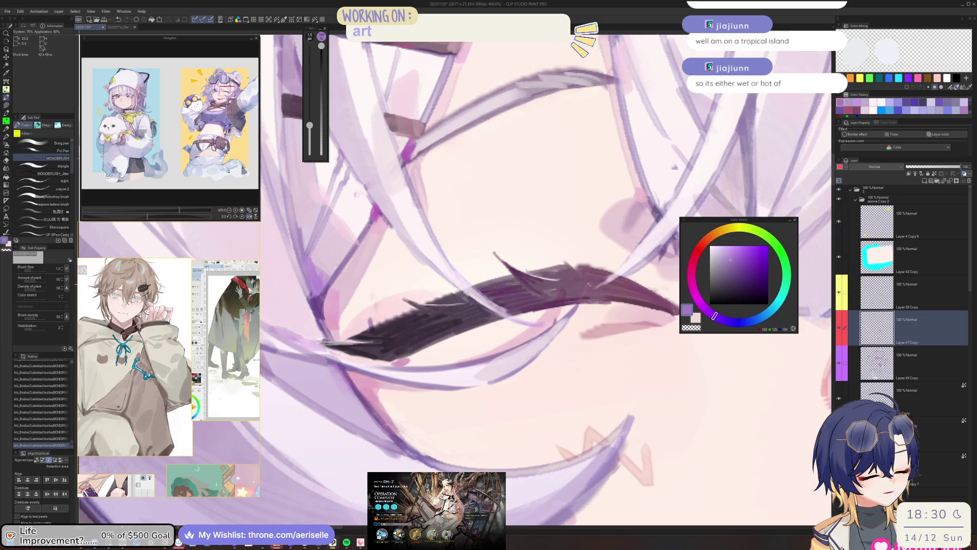
key(ctrl+z)
drag(567, 323, 538, 358)
key(ctrl+z)
Step: Pick a light pink, adjust zoom and rotation around the eye, set brush to 10, reset view to 100%
alt+click(548, 333)
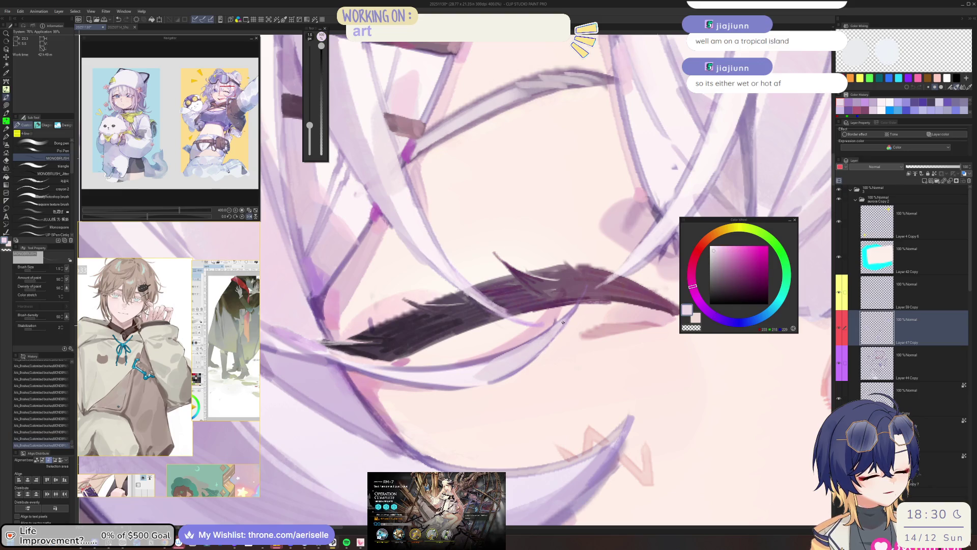
key(ctrl+alt+0)
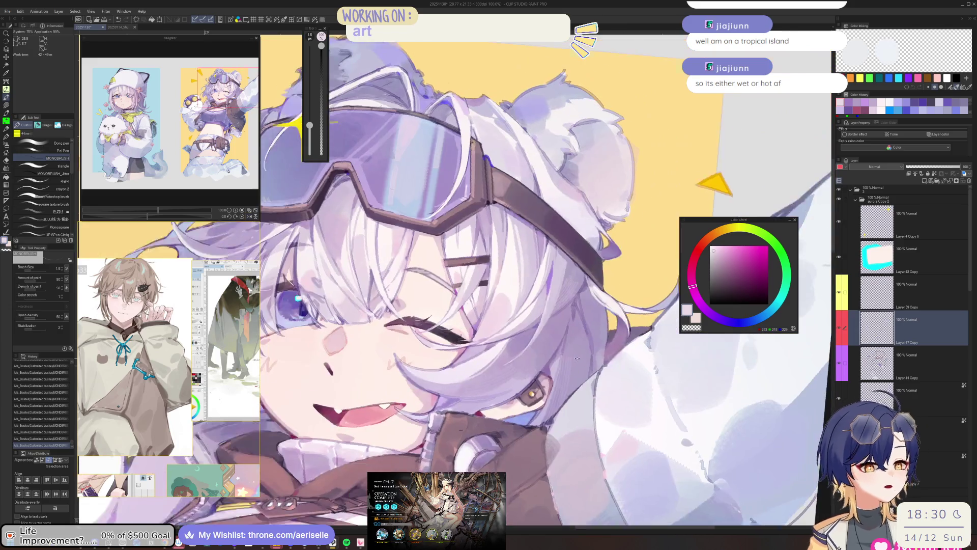
key(-)
click(715, 248)
key(-)
key(-)
key(-)
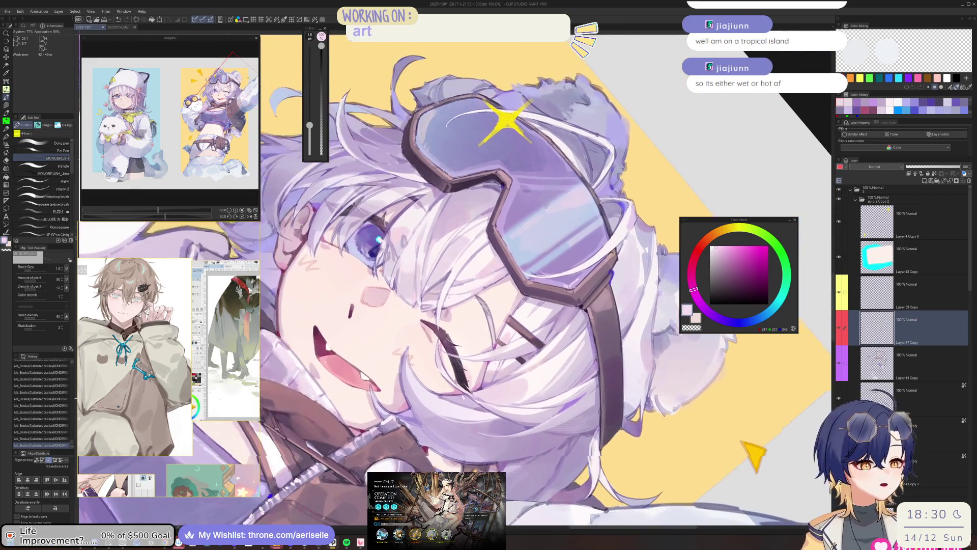
key(ctrl+plus)
key(])
key(])
key(])
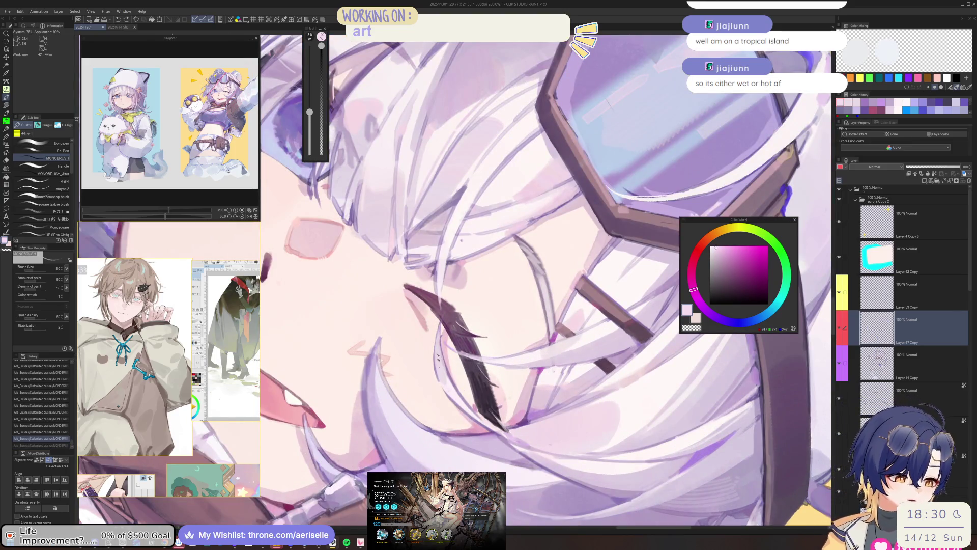
key(ctrl+alt+0)
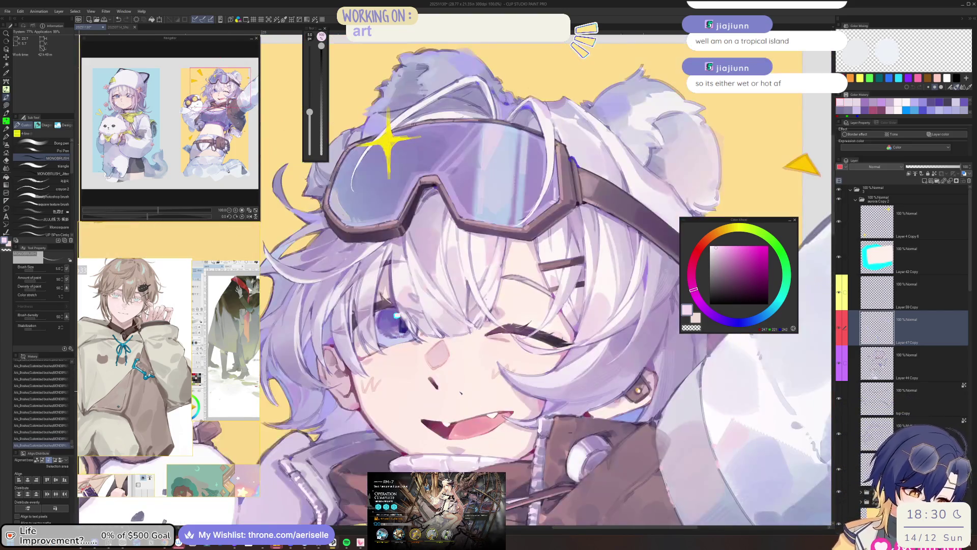
scroll(562, 364, up, 3)
key(])
key(])
key(])
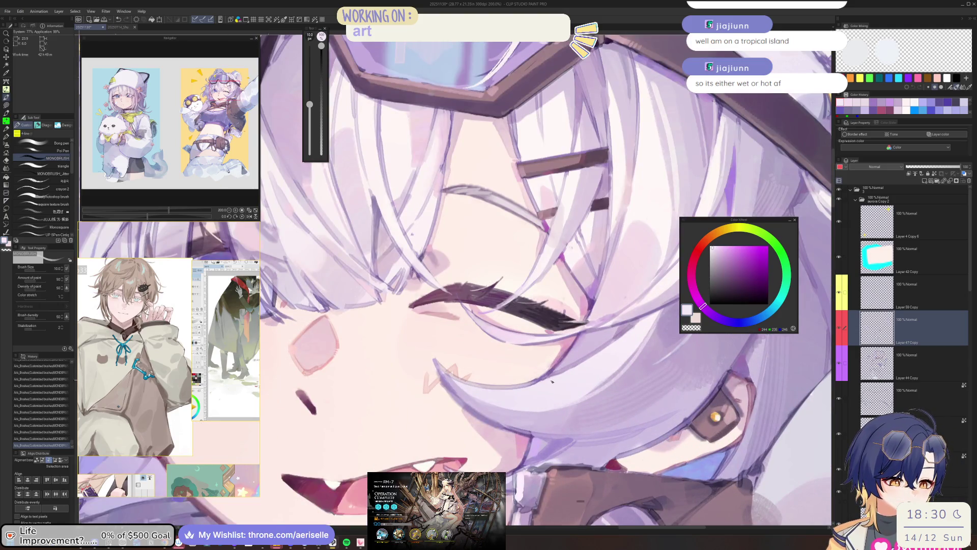
Step: Sample lavender from the hair and paint a size-6 stroke in the hair by the eye
alt+click(552, 381)
key([)
key([)
key([)
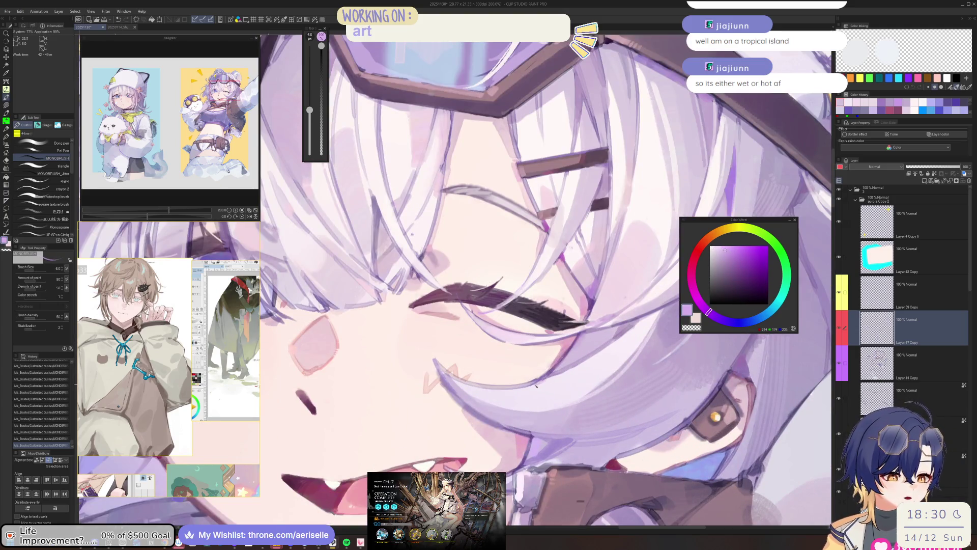
drag(576, 371, 565, 376)
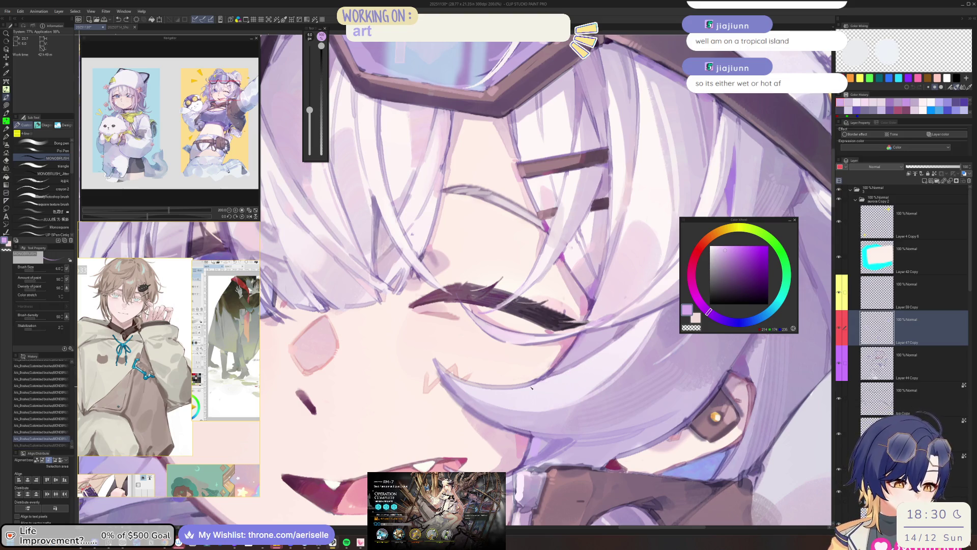
scroll(538, 381, down, 4)
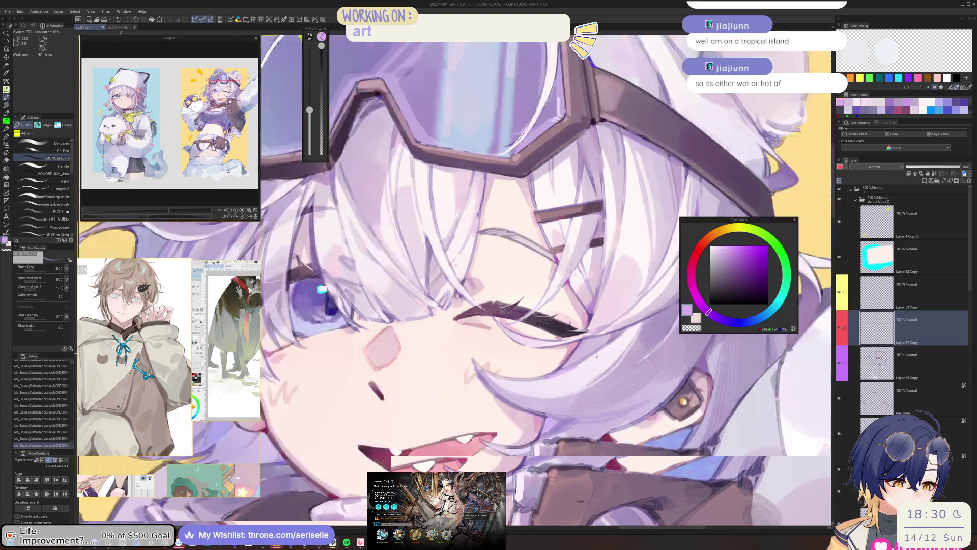
mouse_move(539, 385)
mouse_down()
mouse_move(565, 391)
mouse_move(529, 400)
mouse_move(532, 385)
mouse_up()
scroll(532, 385, up, 4)
Step: Sample a muted purple, paint a size-2.5 stroke near the tooth, then undo it
alt+click(568, 373)
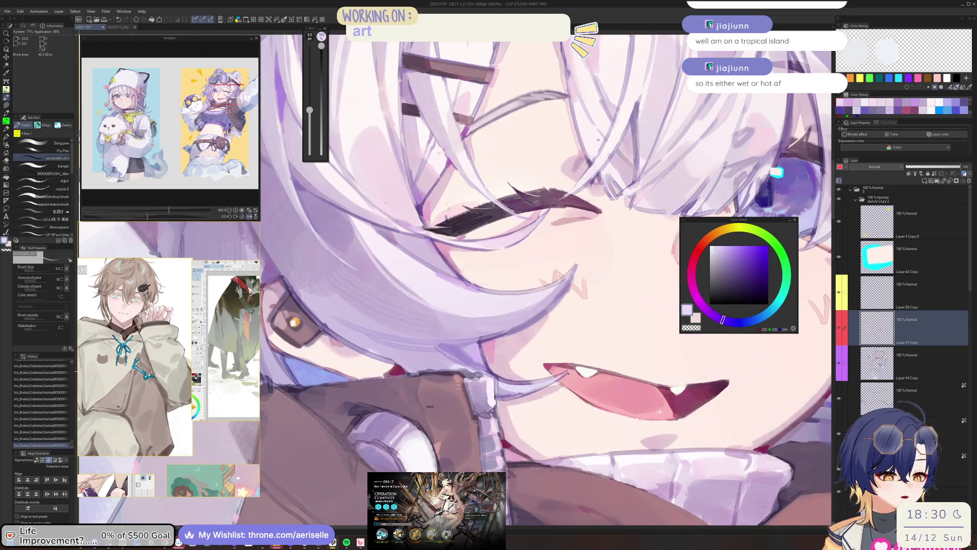
alt+click(559, 376)
alt+click(535, 381)
key(bracketleft)
key(bracketleft)
drag(545, 379, 577, 366)
key(bracketright)
key(bracketright)
key(bracketright)
key(bracketleft)
key(bracketleft)
key(bracketleft)
key(ctrl+z)
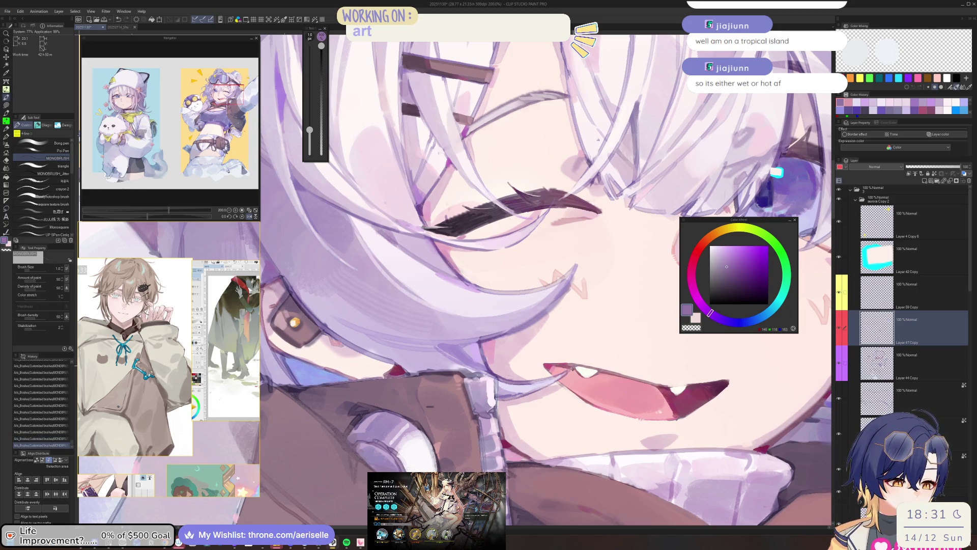
scroll(576, 365, down, 4)
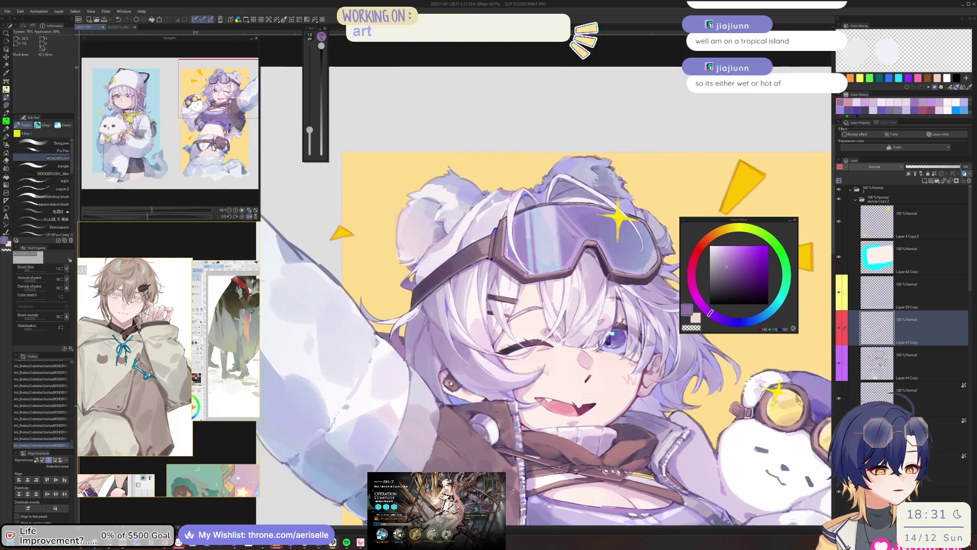
Step: Sample pale pink from the face, undo the last stroke, and paint a subtle pale size-10 stroke on the face
scroll(332, 313, up, 3)
alt+click(332, 313)
key(bracketright)
key(bracketright)
key(bracketright)
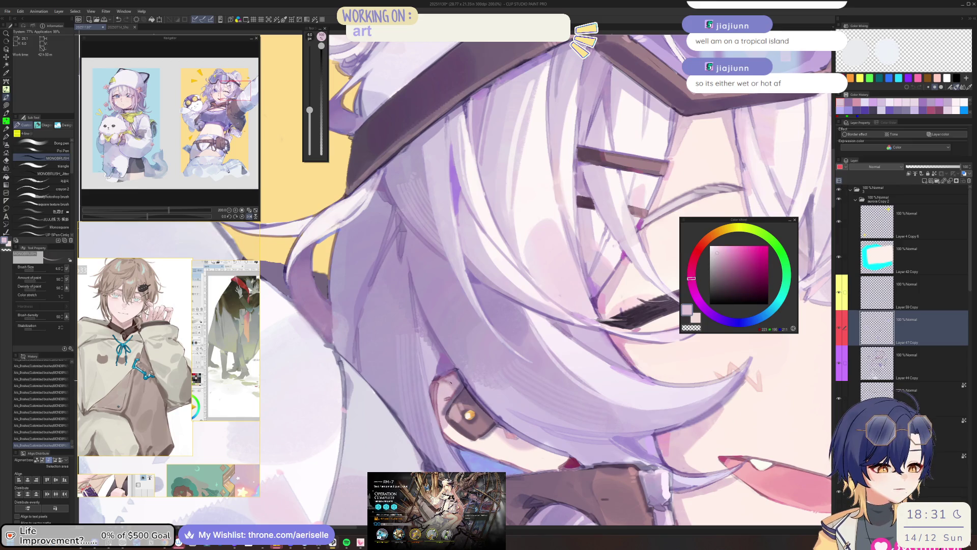
key(ctrl+z)
key(bracketright)
key(bracketright)
key(bracketright)
drag(450, 387, 441, 402)
Step: Mirror and rotate the view, set brush to 7, sample a pale peach, then show the whole illustration upright
key(h)
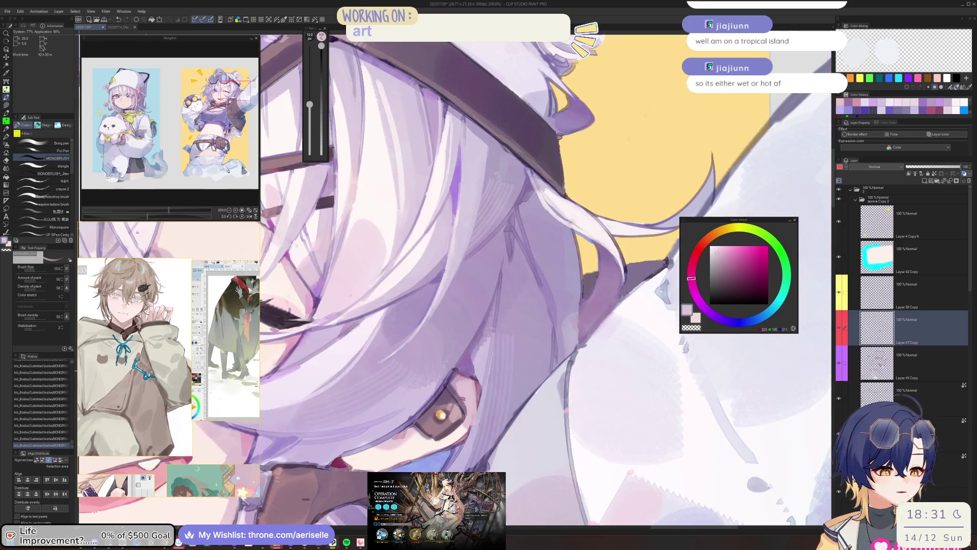
key(bracketleft)
key(bracketleft)
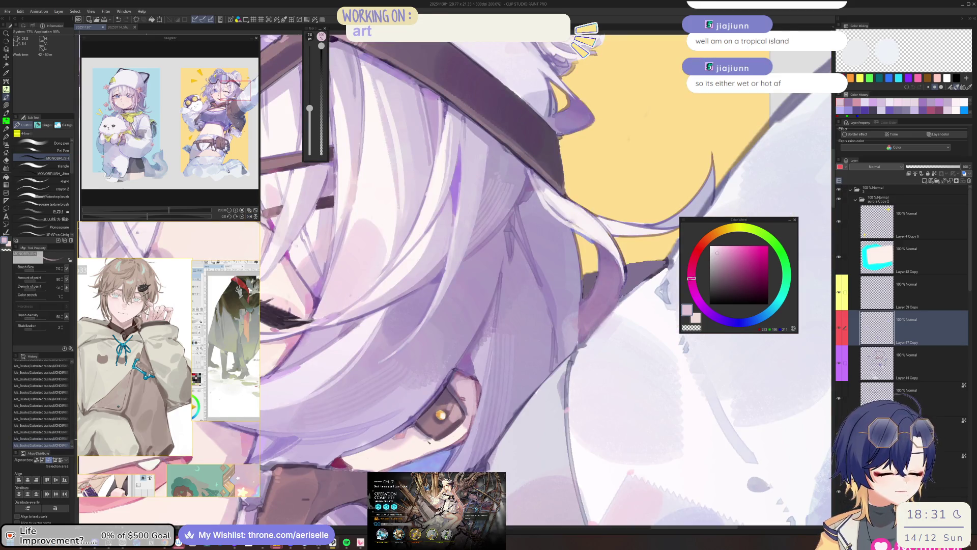
mouse_move(441, 417)
mouse_down()
mouse_move(617, 310)
mouse_move(612, 331)
mouse_up()
alt+click(617, 311)
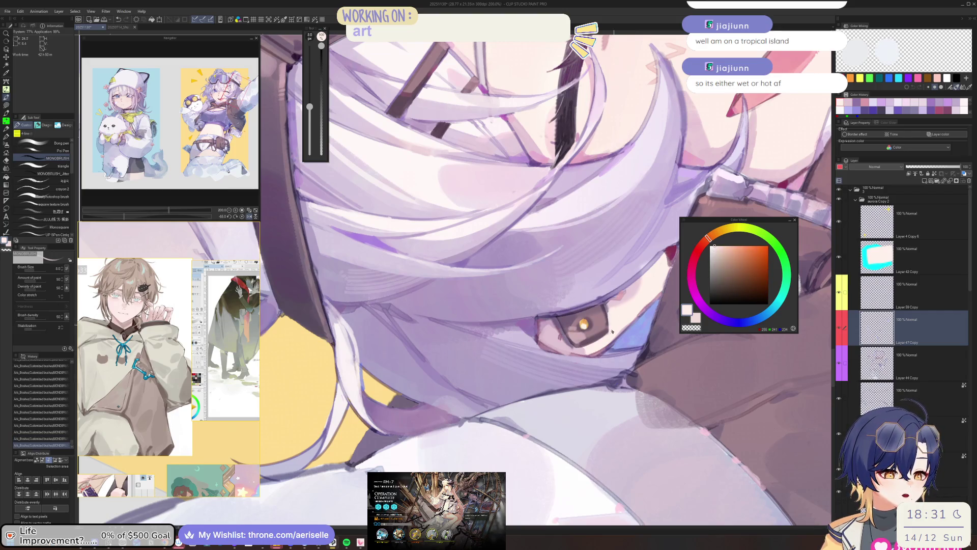
key(ctrl+0)
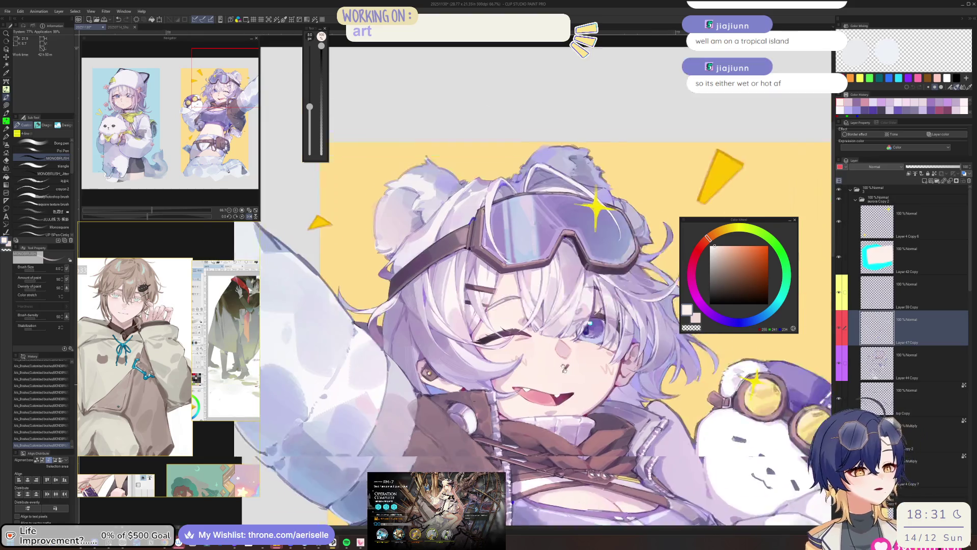
scroll(507, 313, up, 6)
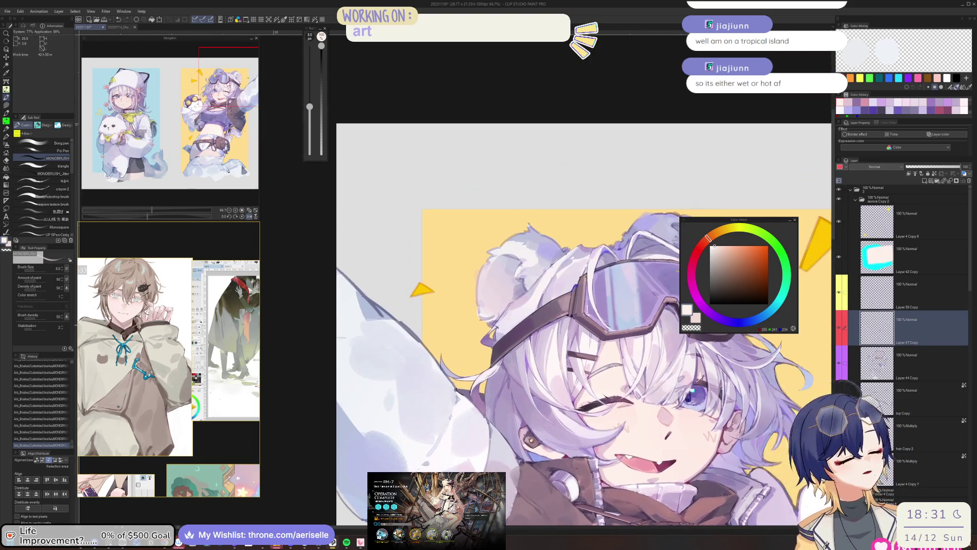
Step: With a size-4 pale lavender brush, brighten the purple hair edge with pale strokes, redoing one
alt+click(507, 314)
key(bracketleft)
mouse_move(434, 371)
mouse_down()
mouse_move(399, 406)
mouse_move(425, 383)
mouse_move(393, 430)
mouse_up()
mouse_move(424, 383)
mouse_down()
mouse_move(399, 406)
mouse_move(391, 440)
mouse_up()
key(ctrl+z)
mouse_move(425, 382)
mouse_down()
mouse_move(402, 407)
mouse_move(395, 439)
mouse_up()
drag(406, 400, 393, 438)
Step: Add more pale strokes on a rotated, mirrored view, then redraw the hair strand beside the goggle strap
key(minus)
key(minus)
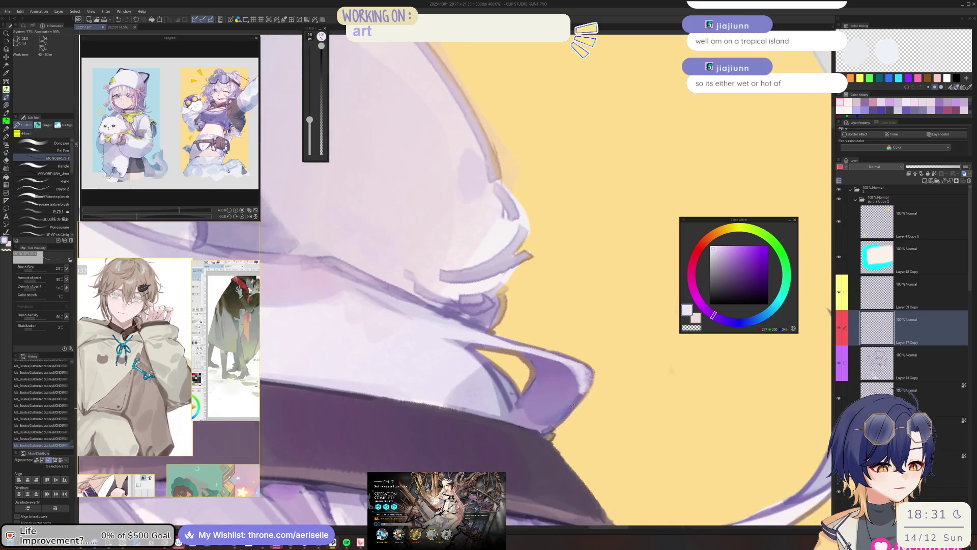
drag(583, 391, 537, 432)
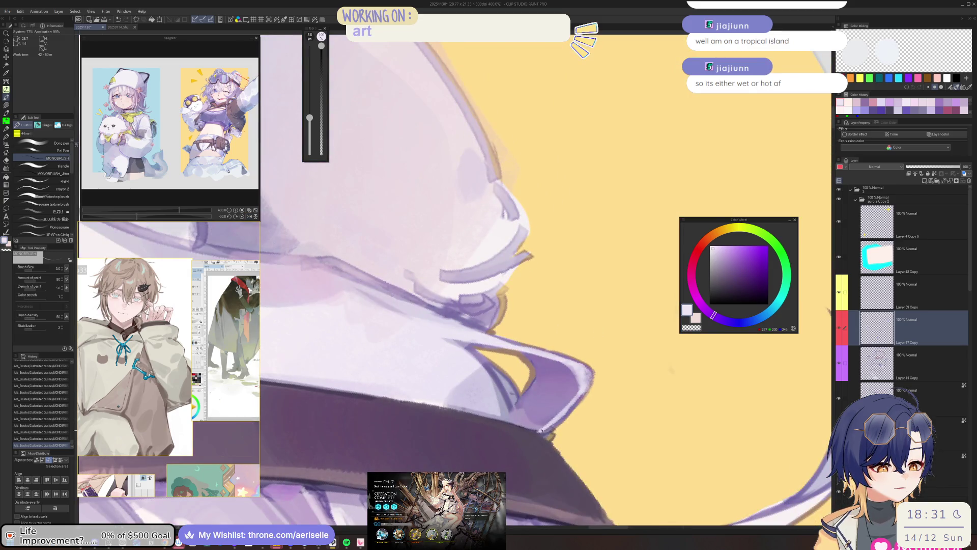
key(h)
key(ctrl+0)
scroll(593, 419, up, 4)
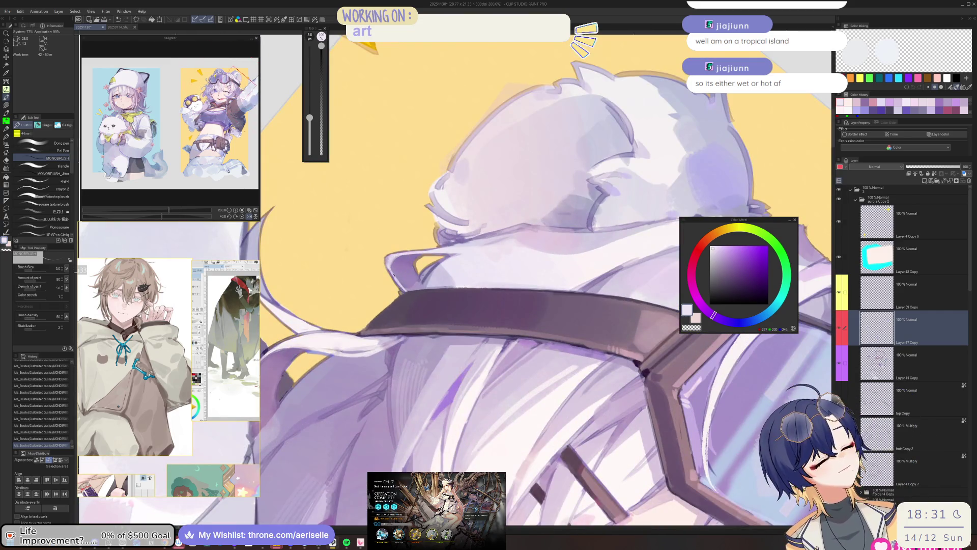
key(ctrl+z)
key(ctrl+z)
key(ctrl+z)
drag(391, 271, 414, 289)
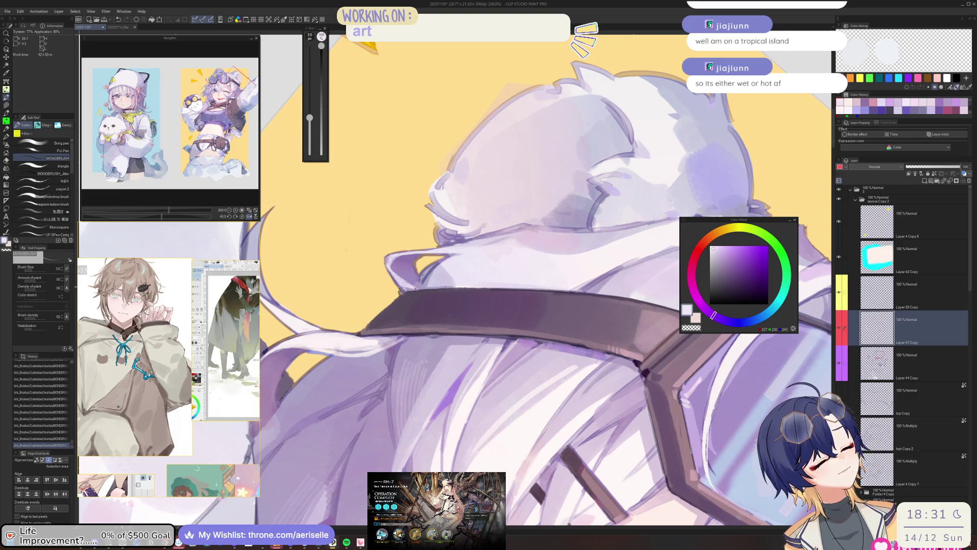
key(ctrl+minus)
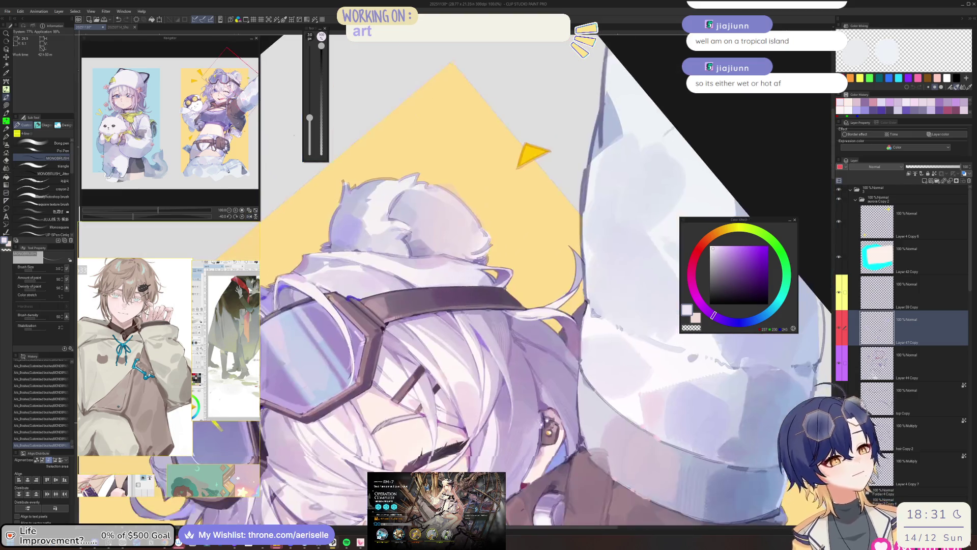
Step: Reset the canvas rotation to upright and save the illustration with Ctrl+S
key(ctrl+at)
key(ctrl+s)
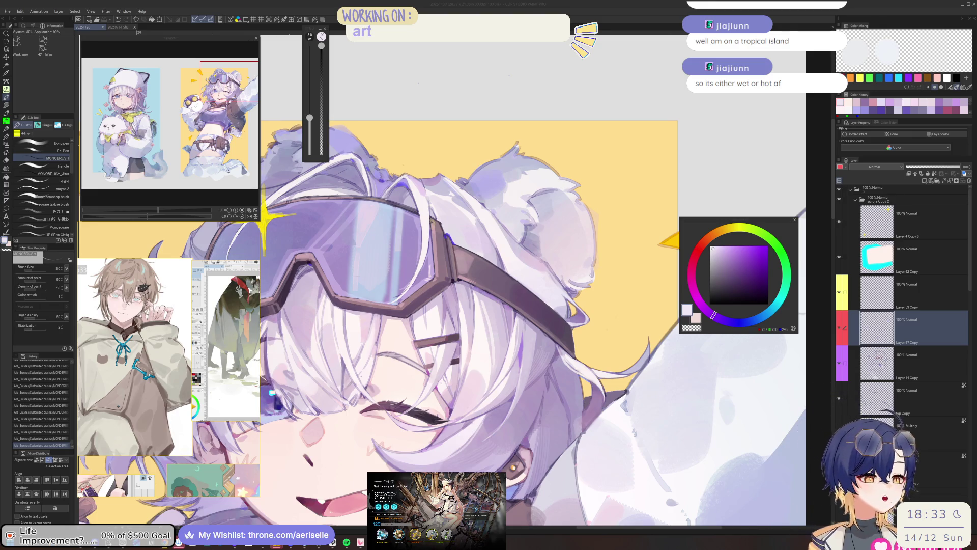
Step: Sample a pale pink near the goggles and fine-tune the brush size, mirroring the view to check
click(487, 391)
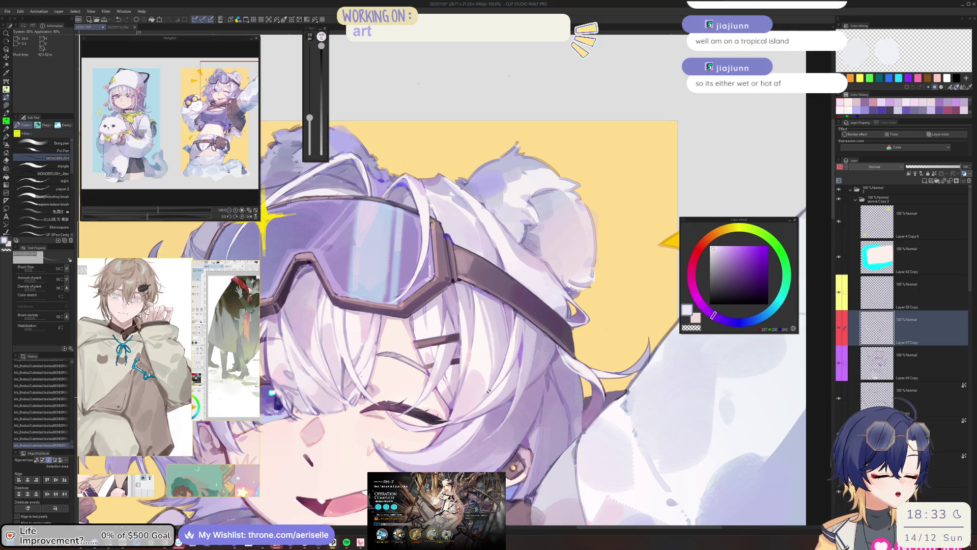
scroll(443, 382, up, 2)
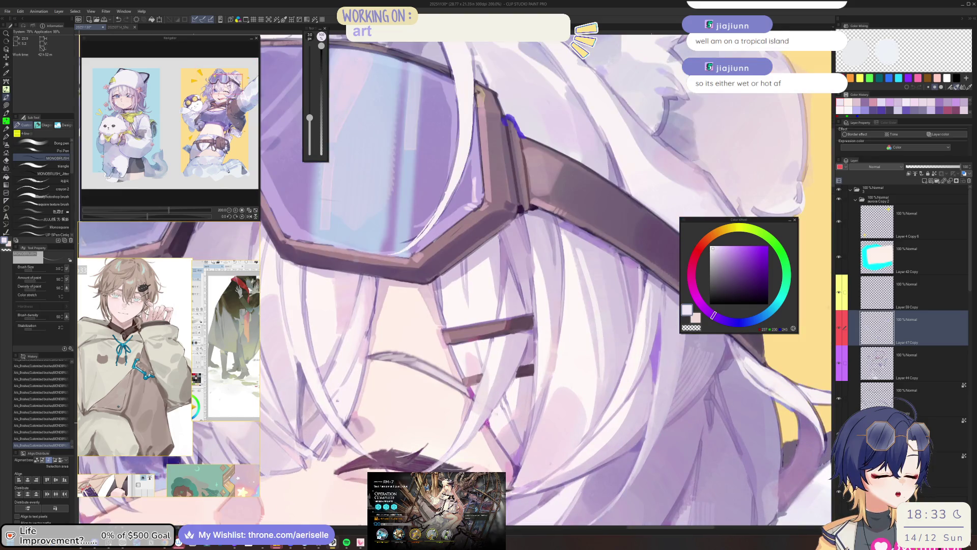
scroll(443, 381, down, 4)
scroll(486, 403, up, 3)
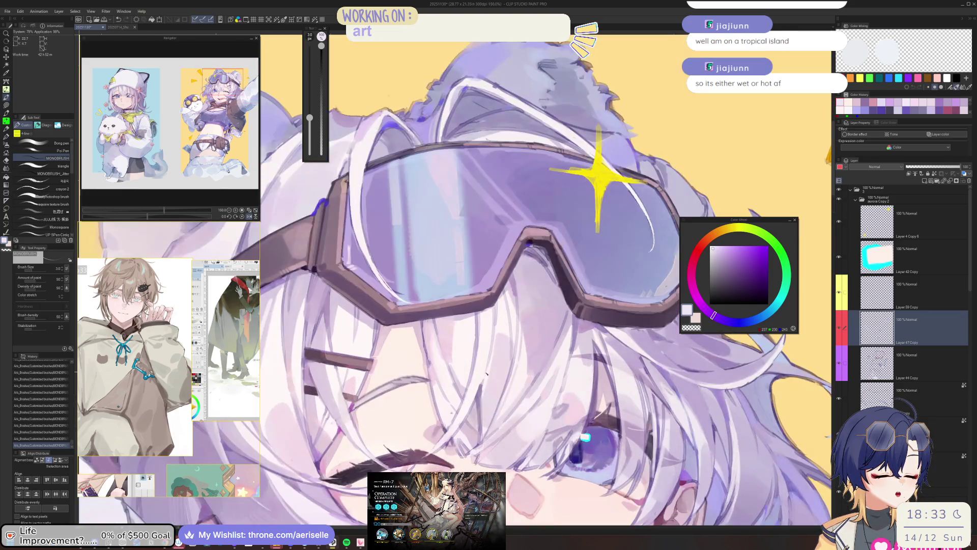
alt+click(485, 393)
key(bracketright)
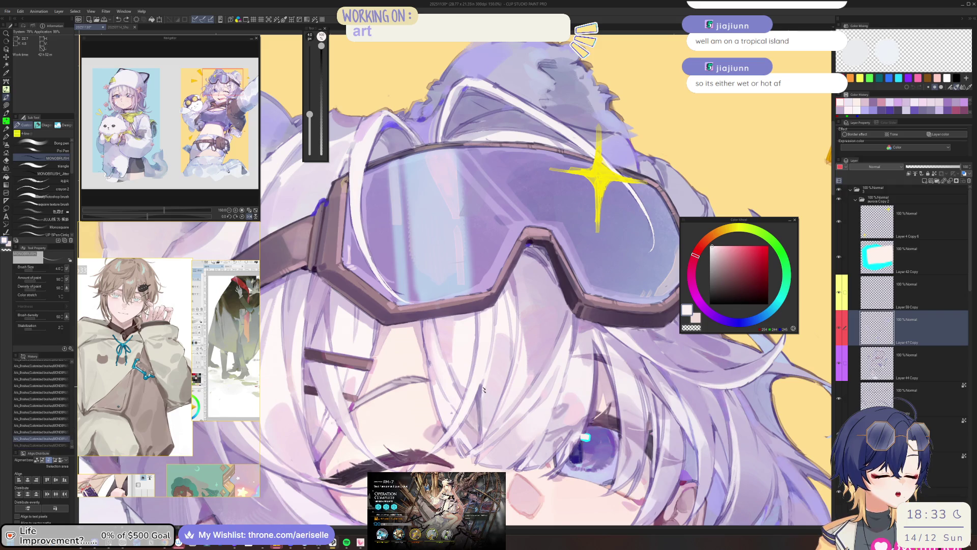
key(h)
key(bracketright)
key(bracketright)
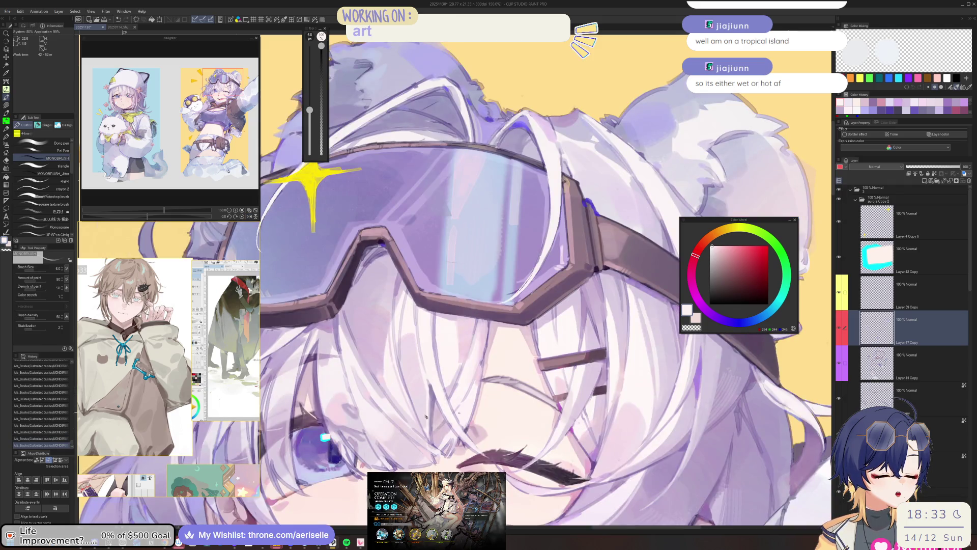
key(bracketleft)
key(bracketleft)
key(bracketleft)
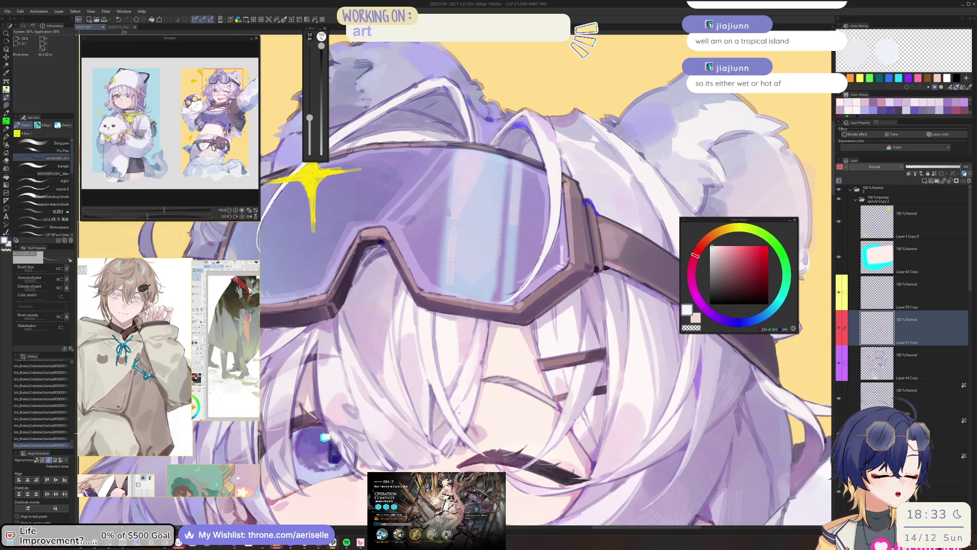
Step: Flip the view back and sample lilac tones from the hair and near the goggle strap
scroll(426, 402, down, 4)
scroll(509, 356, down, 2)
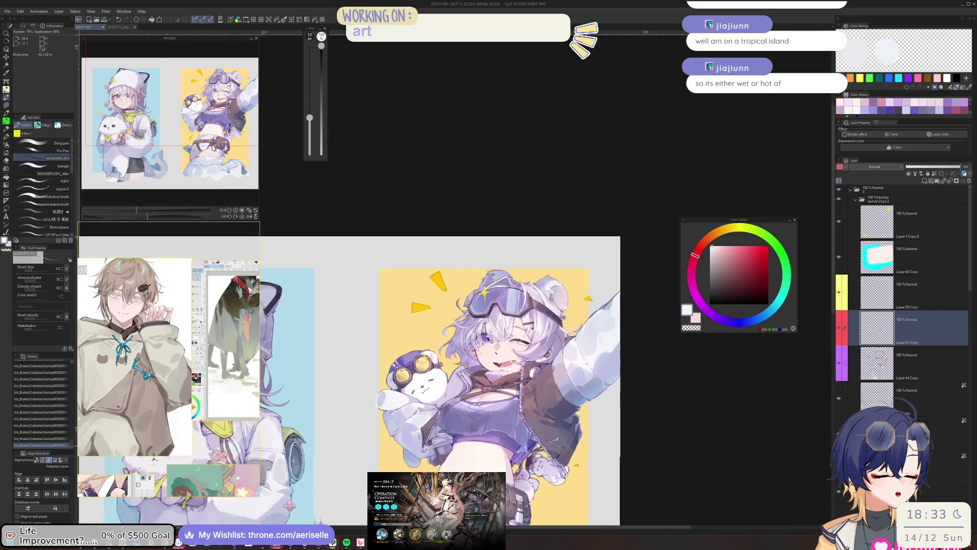
scroll(504, 386, up, 6)
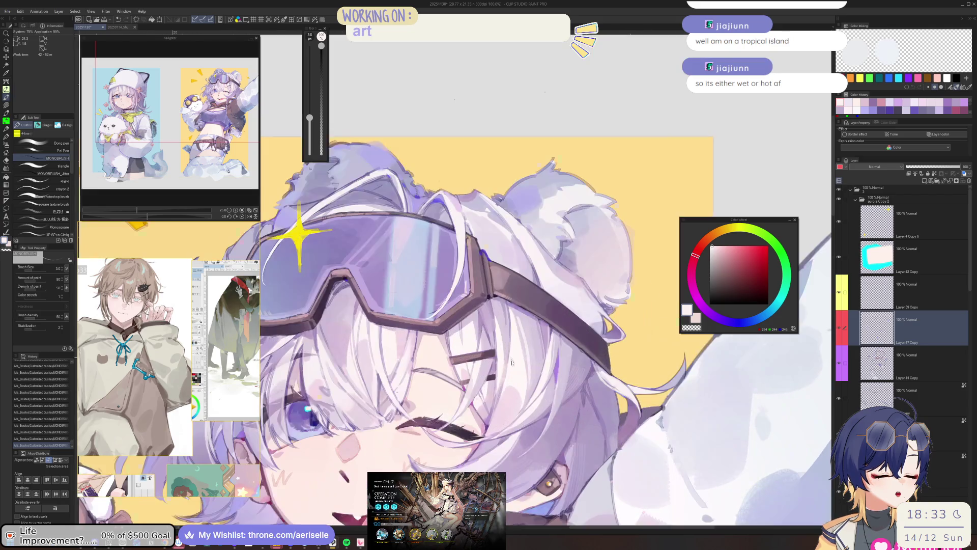
key(h)
scroll(458, 390, up, 1)
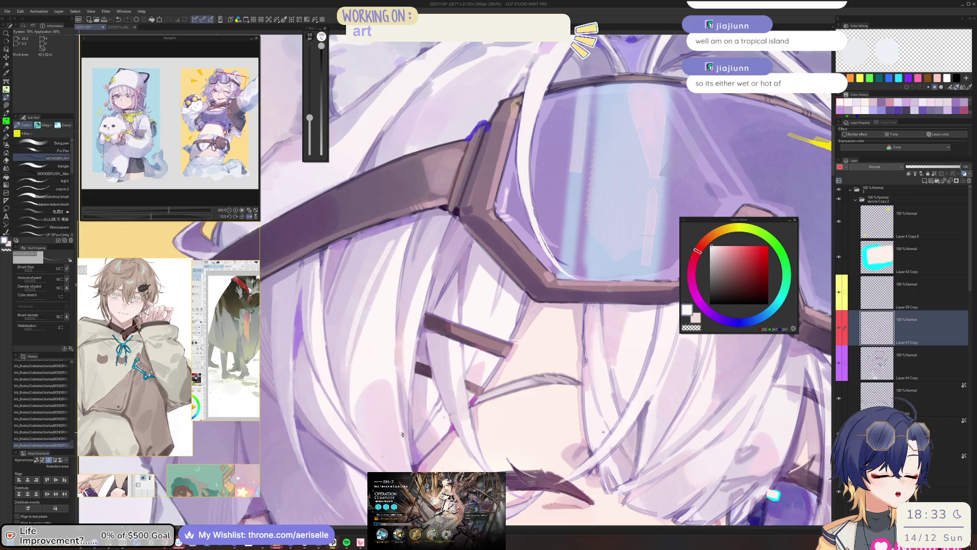
scroll(298, 300, down, 1)
alt+click(297, 299)
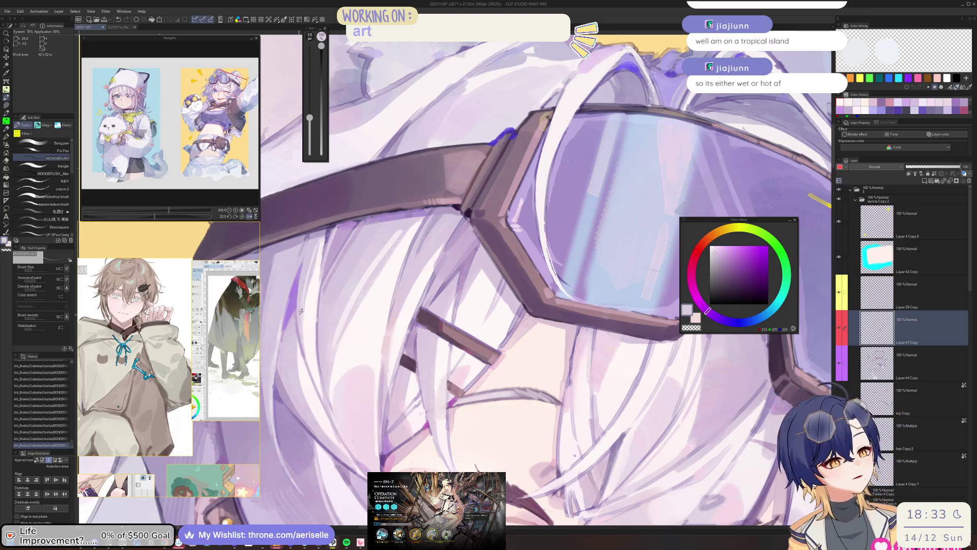
scroll(298, 299, down, 1)
scroll(298, 299, up, 4)
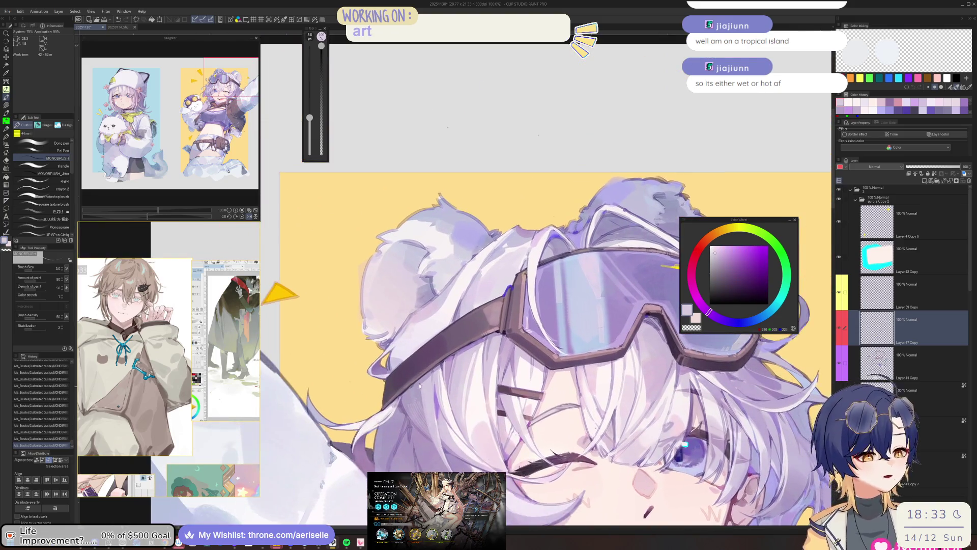
alt+click(426, 372)
key(bracketright)
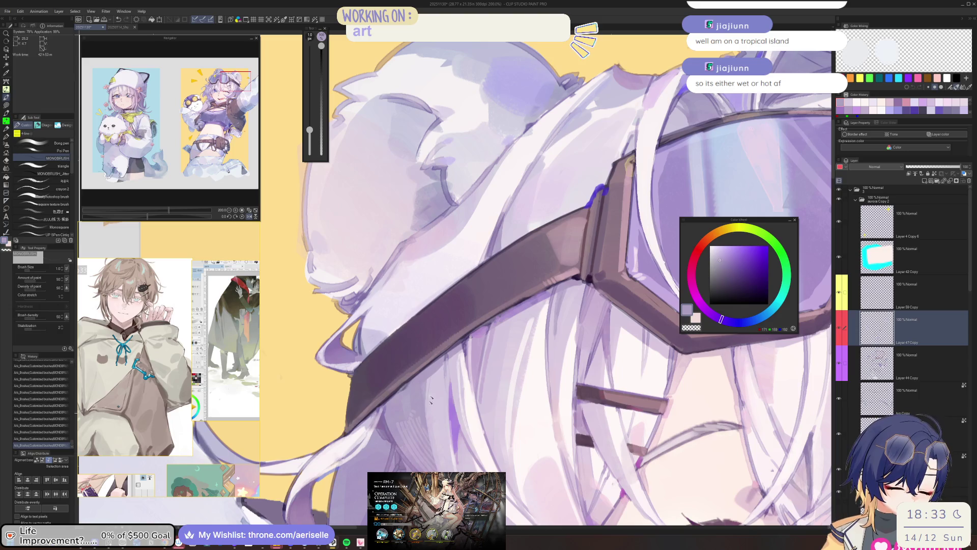
Step: Sample a light lilac near the ear, shrink the brush, tilt the view, then pick a pale colour
scroll(430, 374, down, 5)
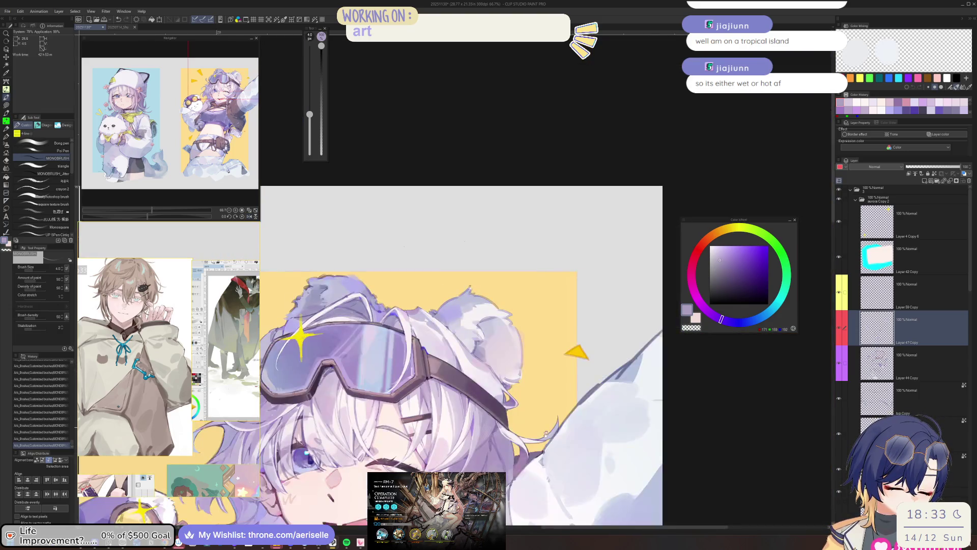
scroll(592, 375, up, 5)
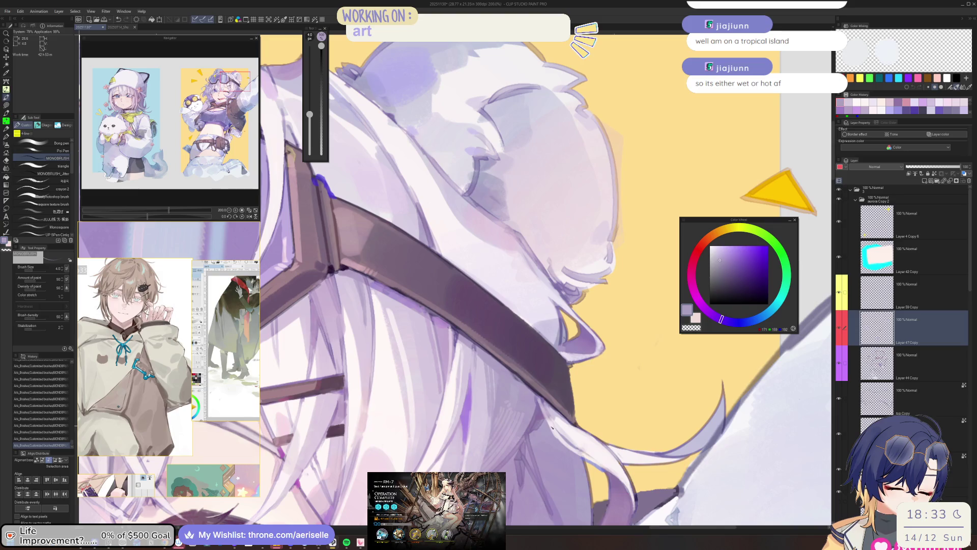
alt+click(558, 436)
key(bracketleft)
drag(559, 436, 522, 406)
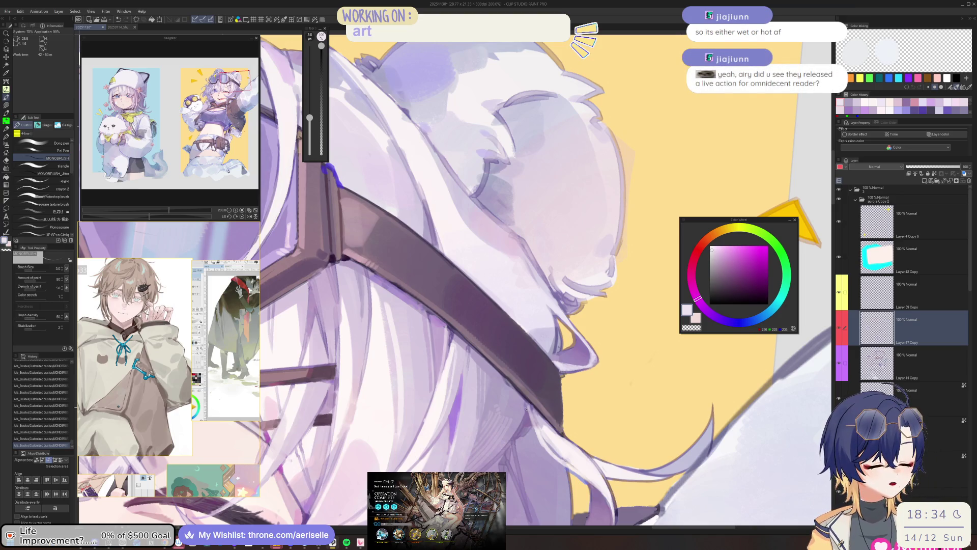
alt+click(440, 394)
scroll(441, 394, down, 5)
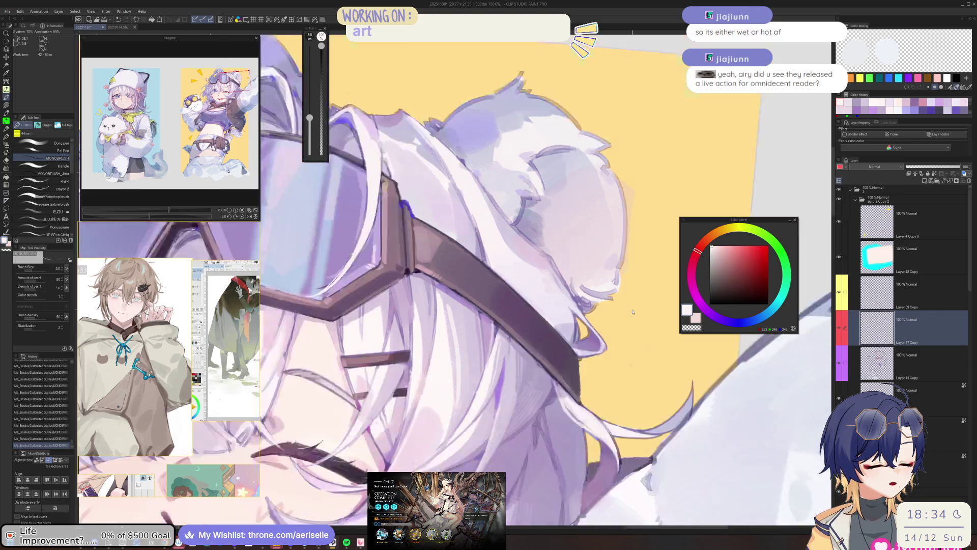
Step: Sample pale skin pinks, rotate the view and shrink the brush for a trial stroke, then undo it
scroll(519, 412, up, 4)
alt+click(519, 412)
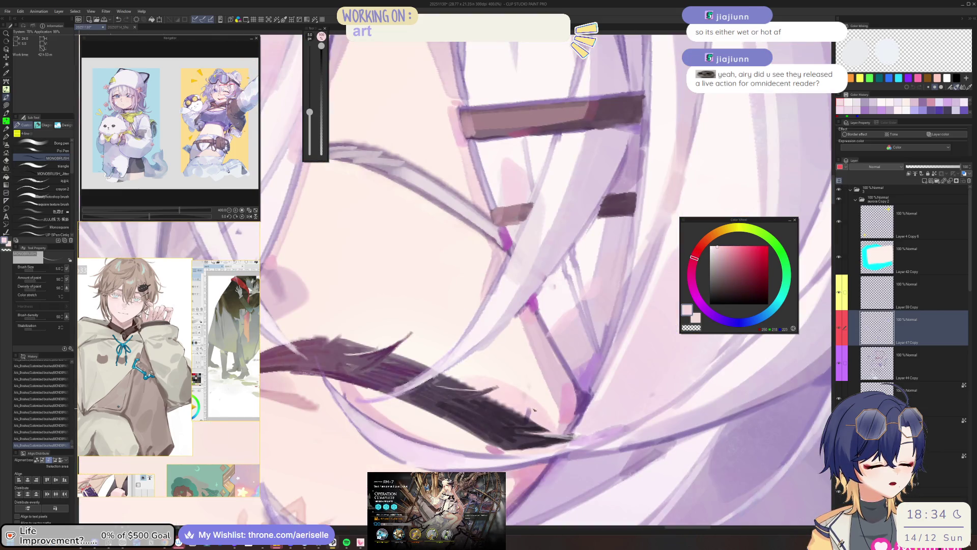
key(minus)
key(minus)
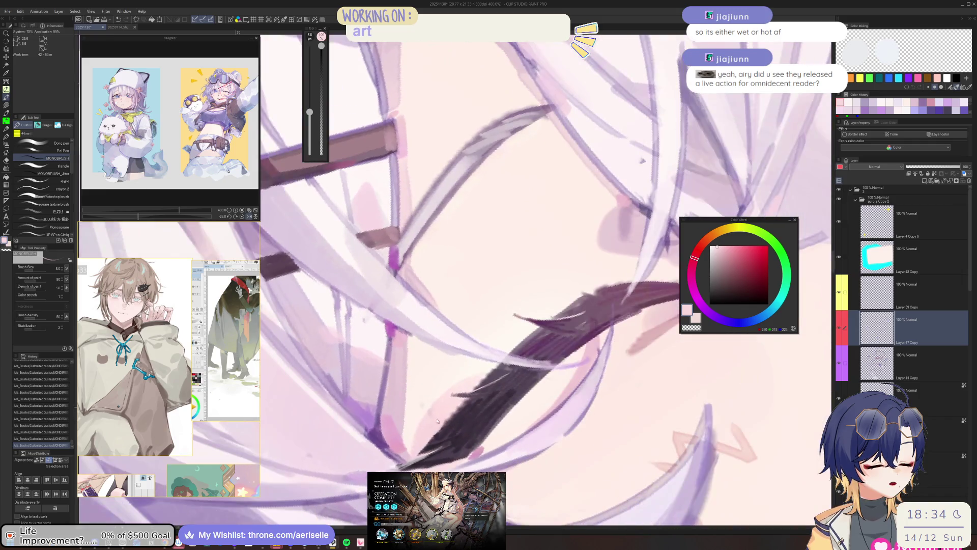
click(438, 430)
scroll(437, 428, down, 4)
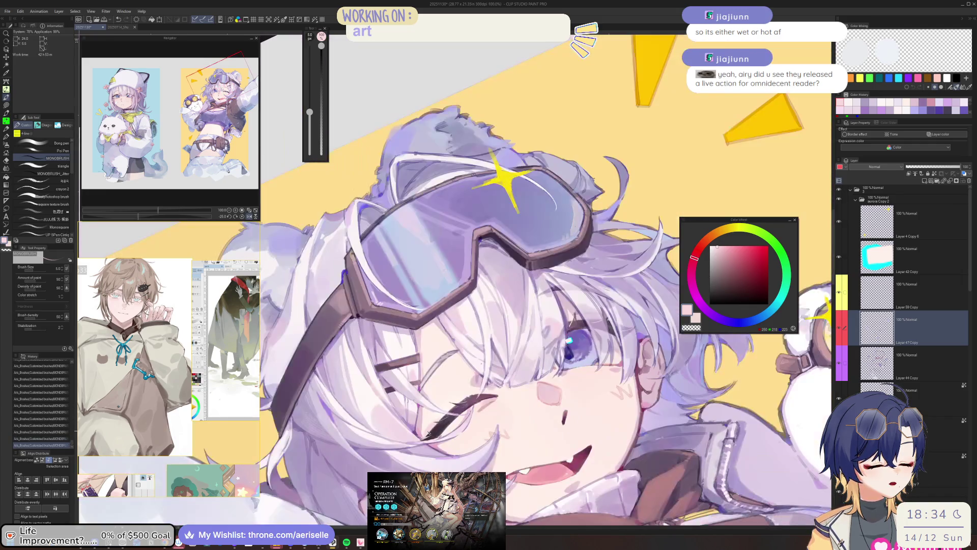
scroll(438, 428, up, 4)
alt+click(427, 399)
key(bracketleft)
drag(458, 443, 484, 407)
key(ctrl+z)
Step: Try saturated pink strokes near the eyelash and eye, undoing them and resizing the brush
alt+click(499, 356)
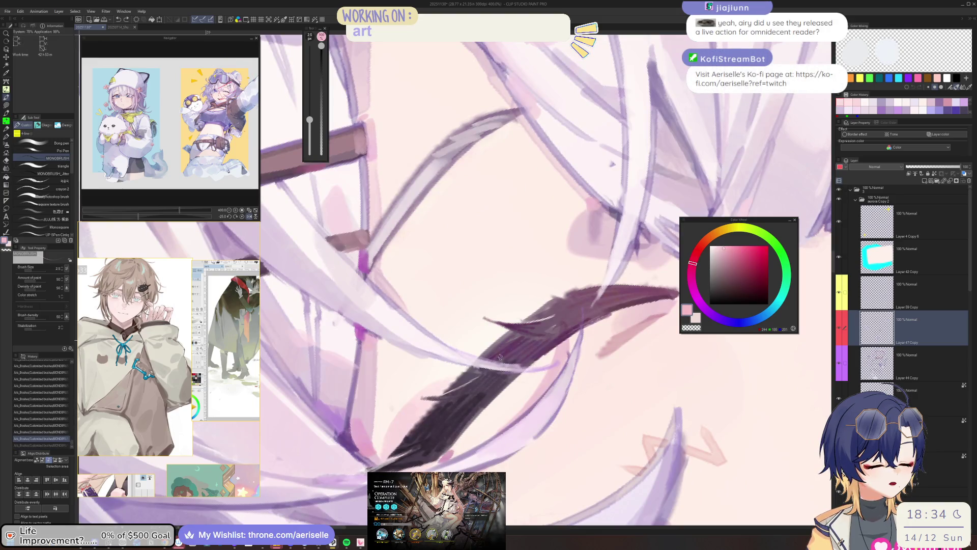
mouse_move(520, 378)
mouse_down()
mouse_move(454, 443)
mouse_move(481, 410)
mouse_up()
key(ctrl+z)
key(ctrl+z)
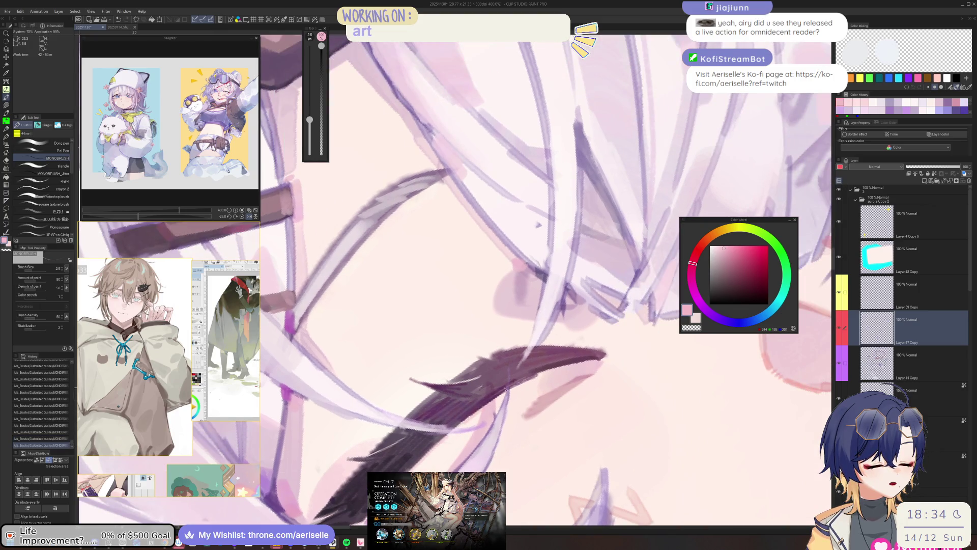
scroll(549, 373, down, 5)
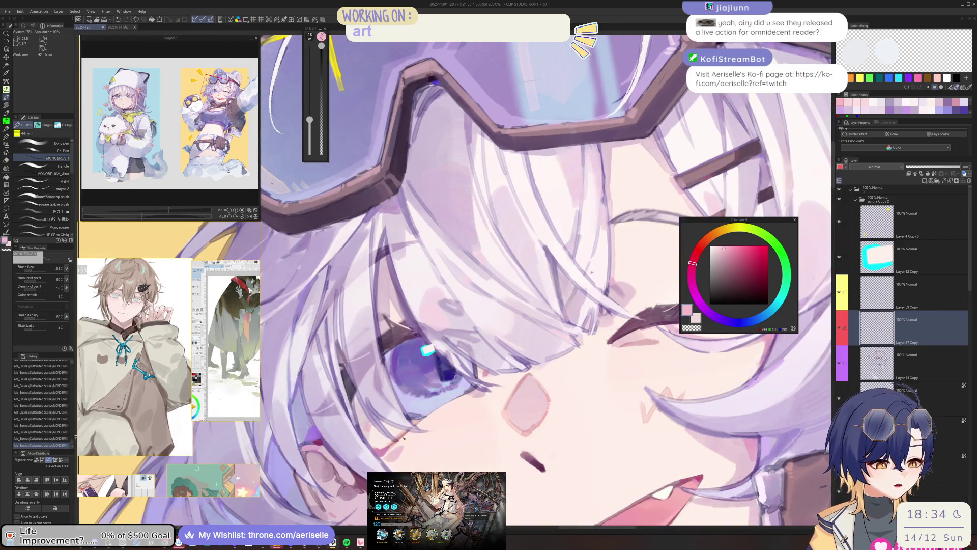
drag(445, 409, 470, 395)
key(ctrl+z)
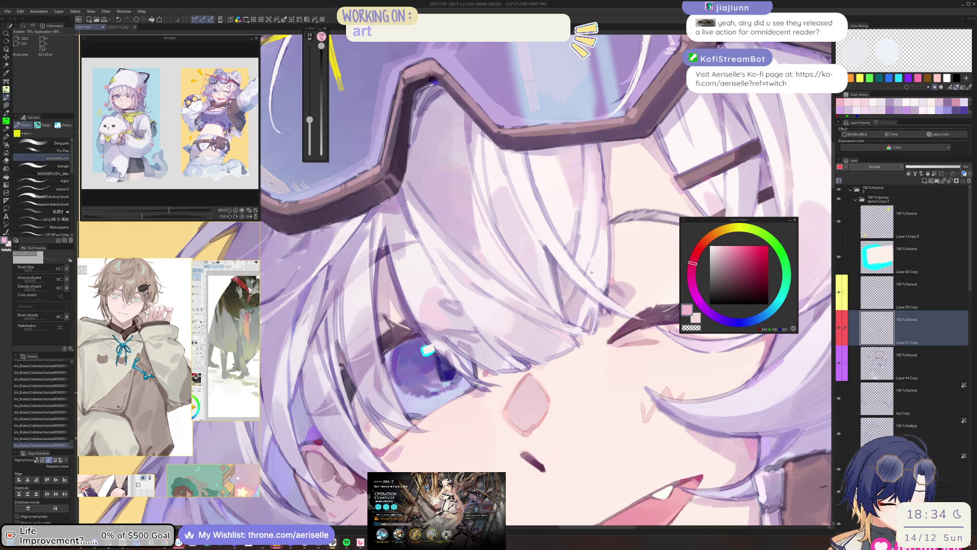
scroll(449, 403, down, 6)
scroll(491, 412, up, 6)
key(bracketright)
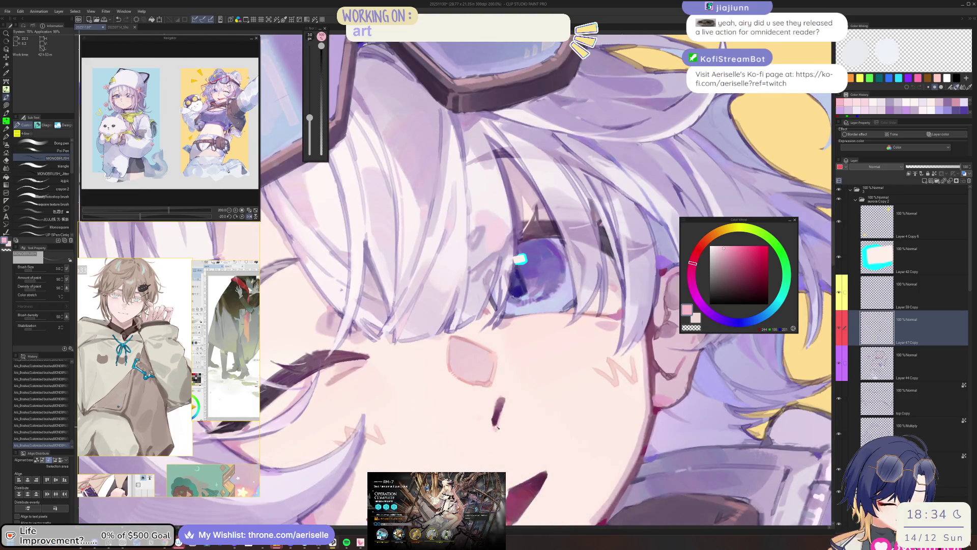
scroll(496, 428, down, 6)
scroll(492, 425, up, 6)
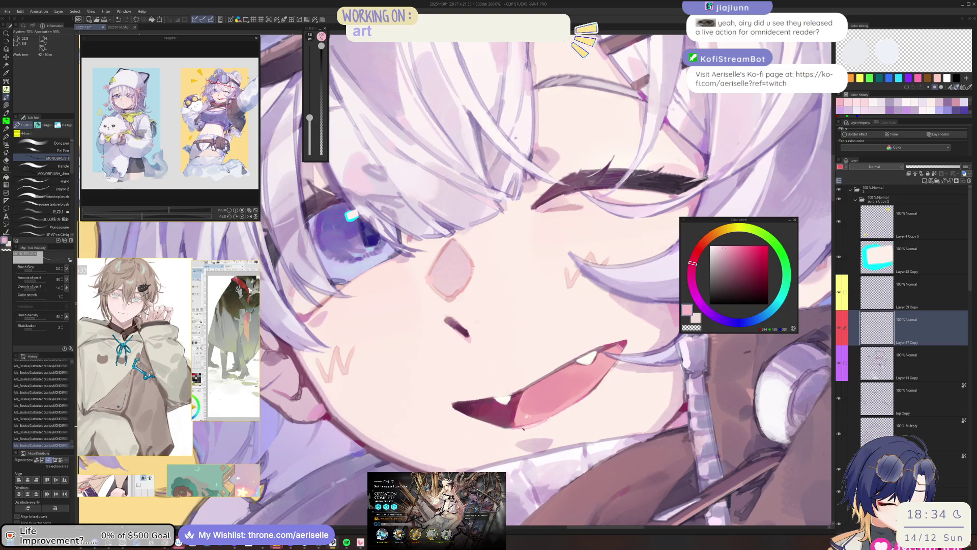
scroll(456, 407, down, 5)
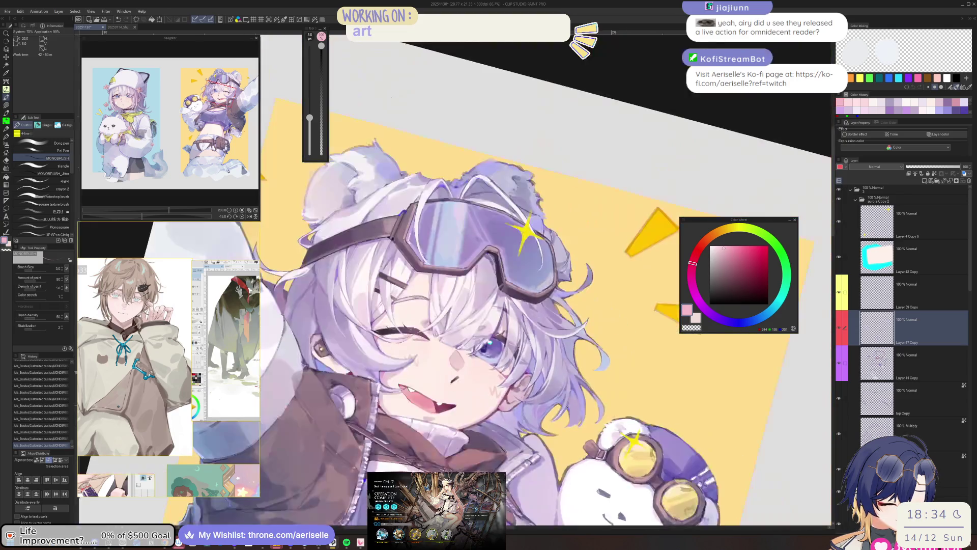
scroll(491, 411, up, 4)
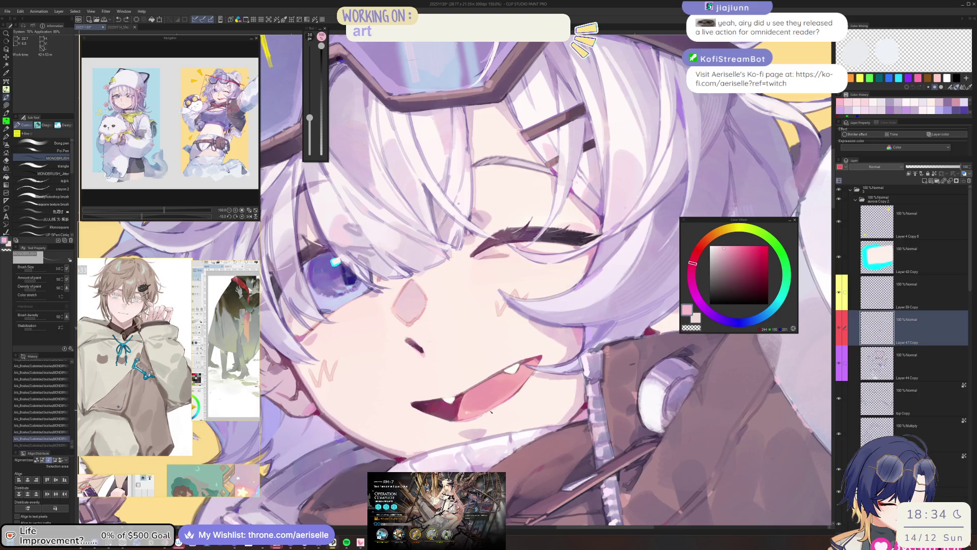
key(bracketright)
key(bracketright)
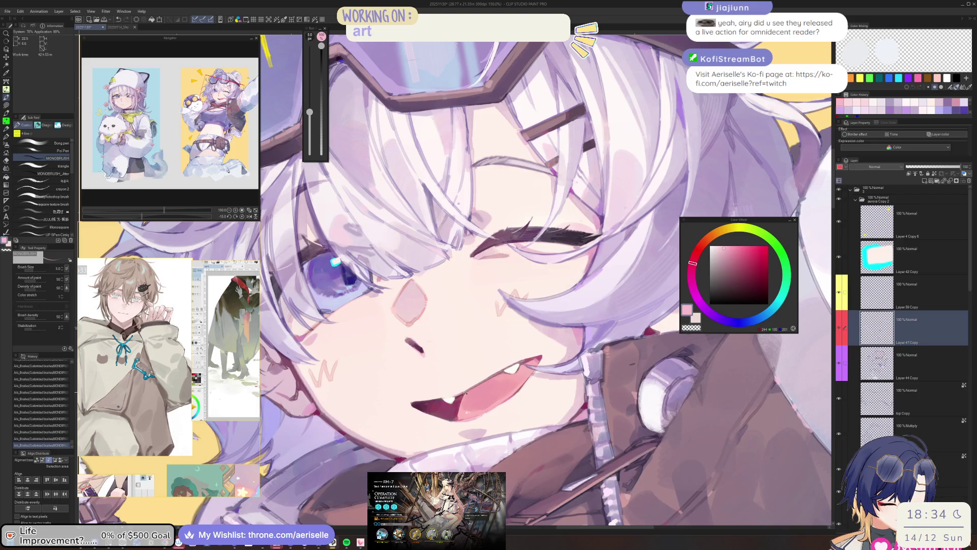
key(ctrl+z)
key(ctrl+z)
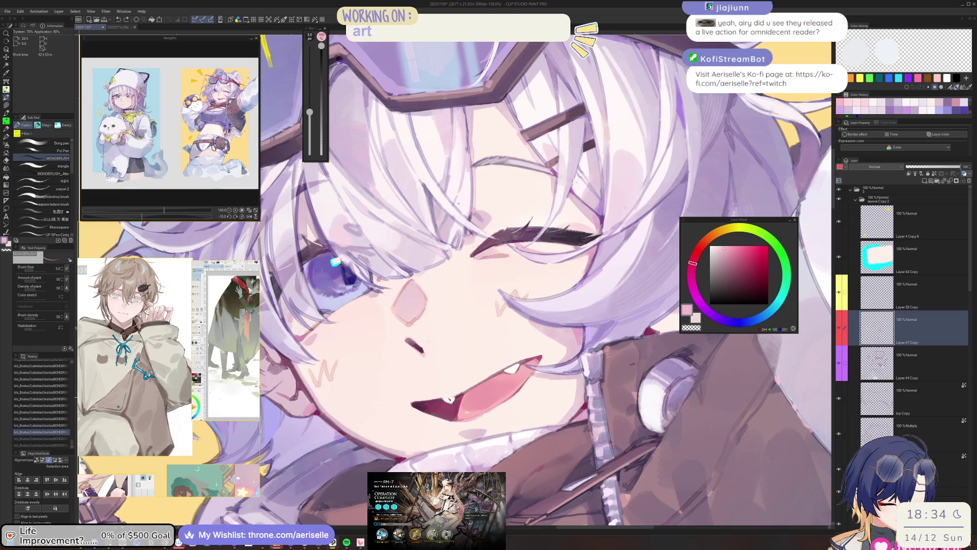
Step: Add a small light dab and stroke beside the mouth
scroll(505, 388, up, 4)
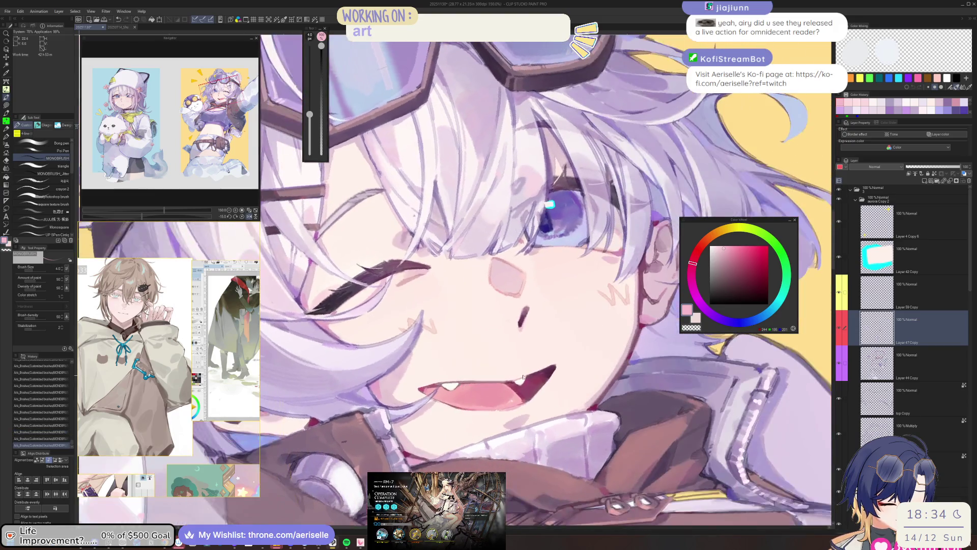
click(505, 388)
drag(497, 390, 529, 381)
scroll(509, 397, down, 6)
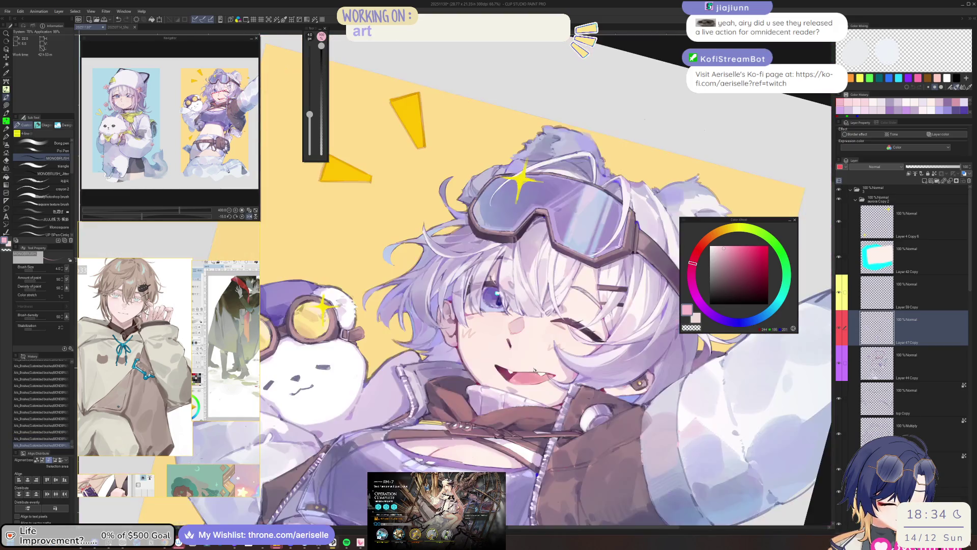
scroll(437, 370, up, 3)
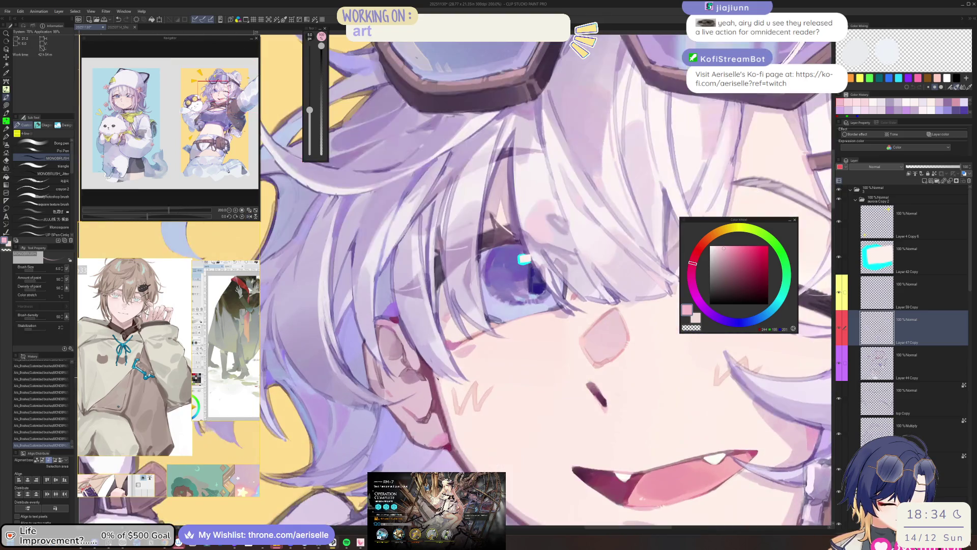
scroll(509, 305, down, 3)
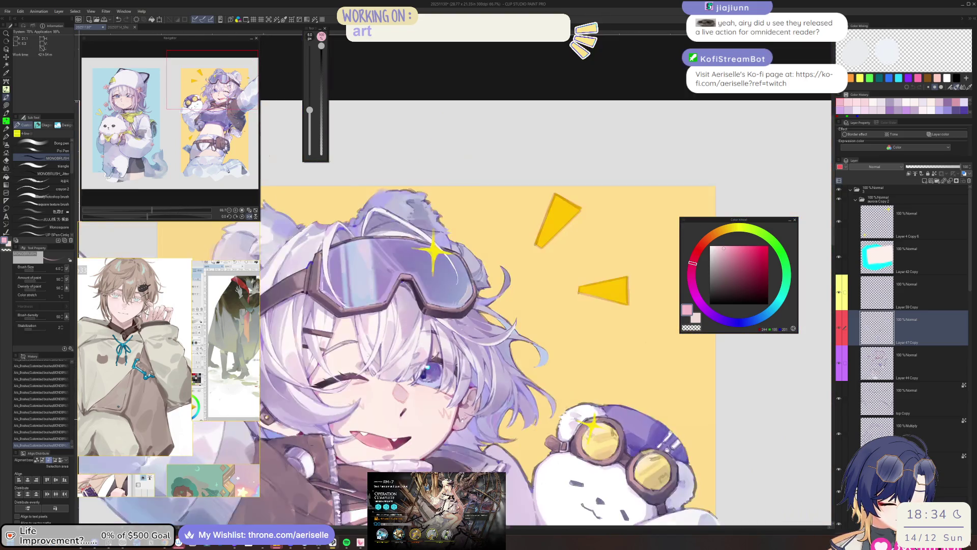
scroll(414, 420, up, 2)
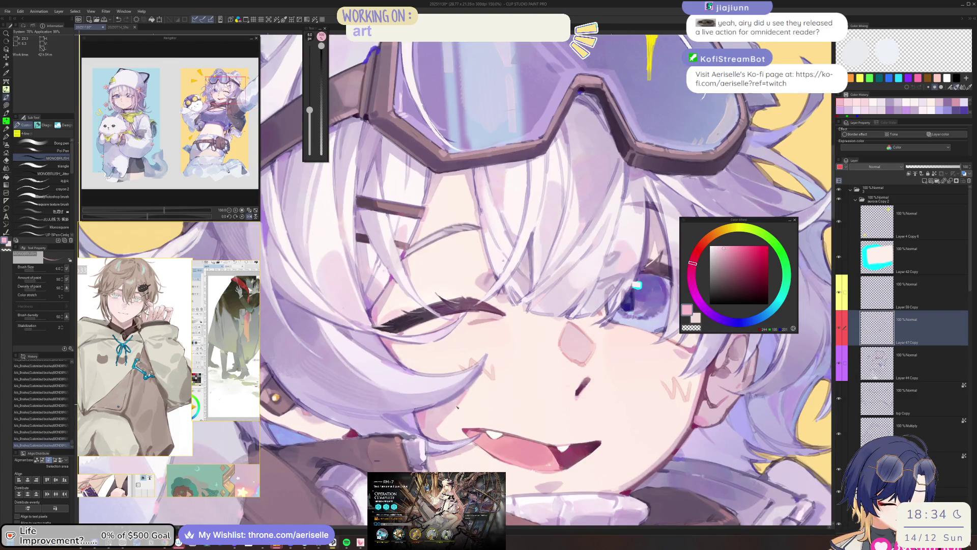
Step: Mirror and tilt the view, then recentre and zoom in on the face
key(h)
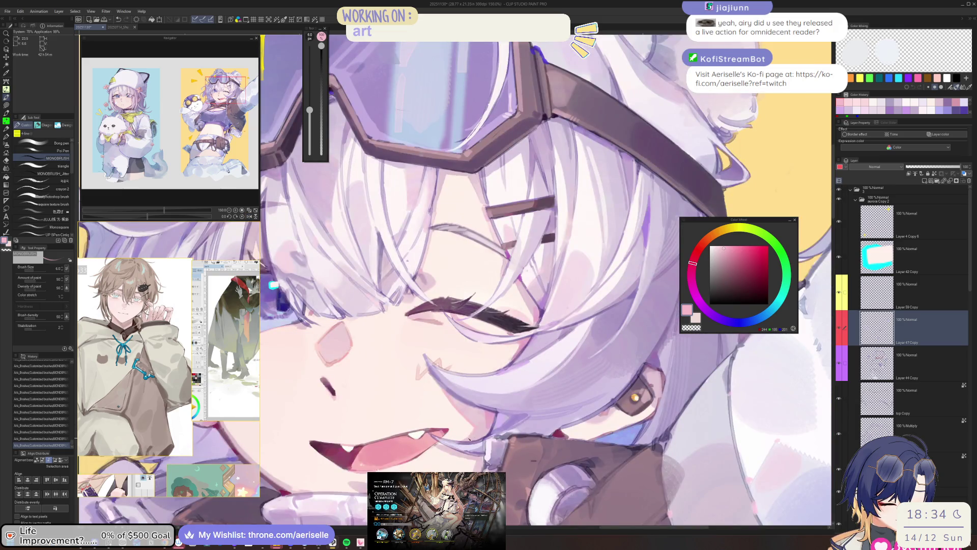
key(-)
key(bracketleft)
key(bracketleft)
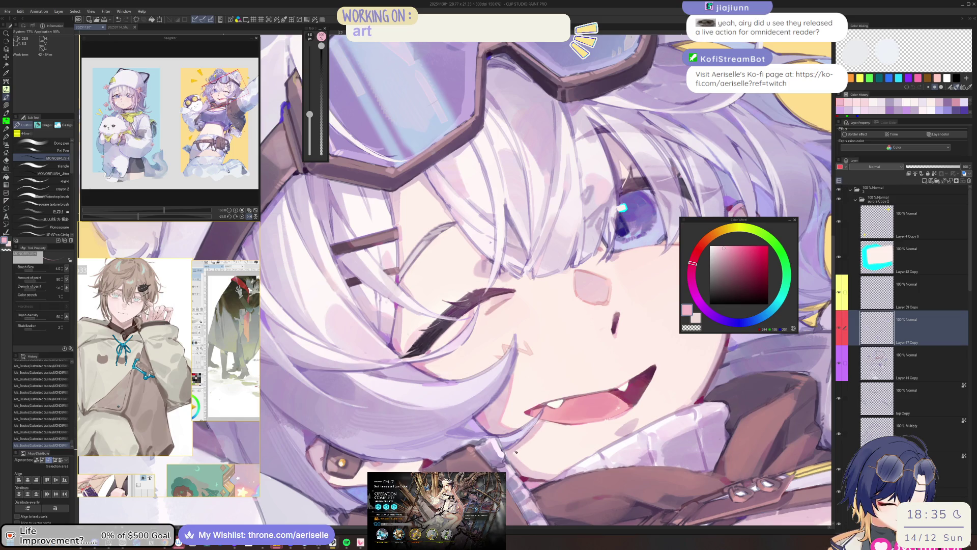
key(bracketright)
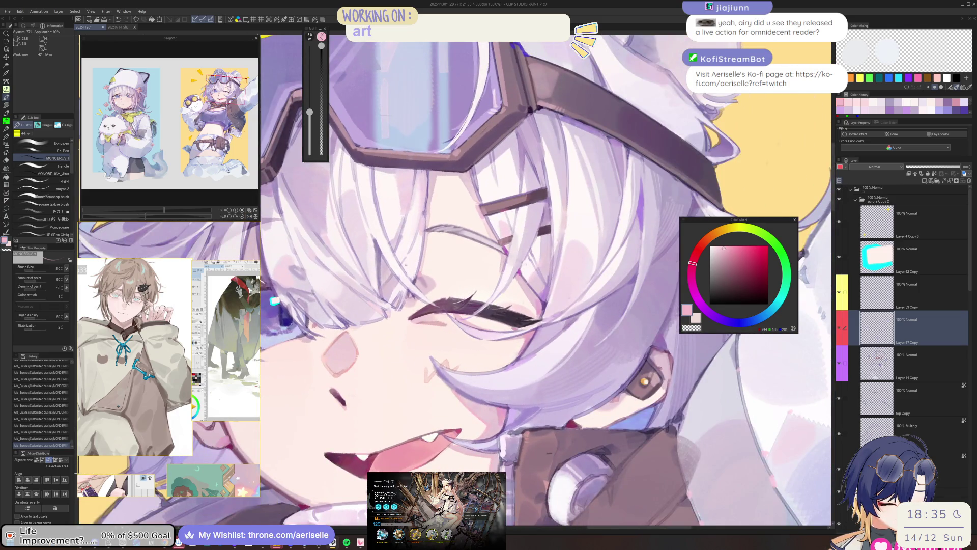
scroll(547, 280, down, 3)
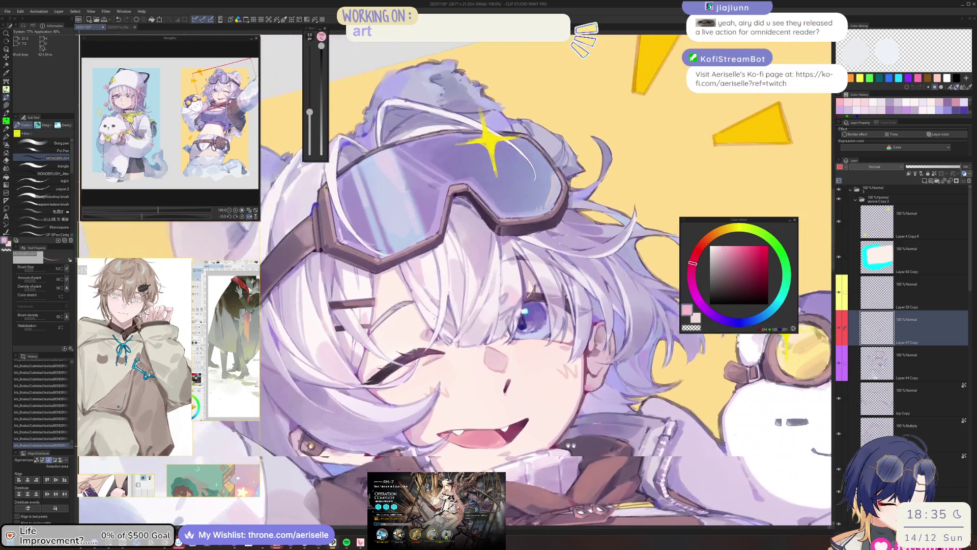
drag(547, 280, 512, 276)
scroll(545, 387, up, 3)
key(bracketleft)
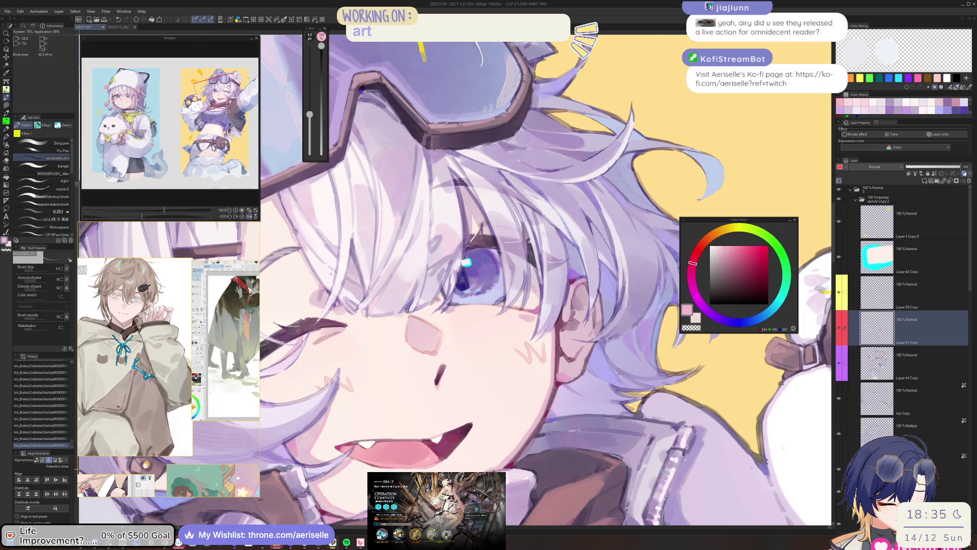
Step: Zoom in on the closed eye with a finer brush and draw a bolder plum lash stroke
scroll(526, 439, down, 3)
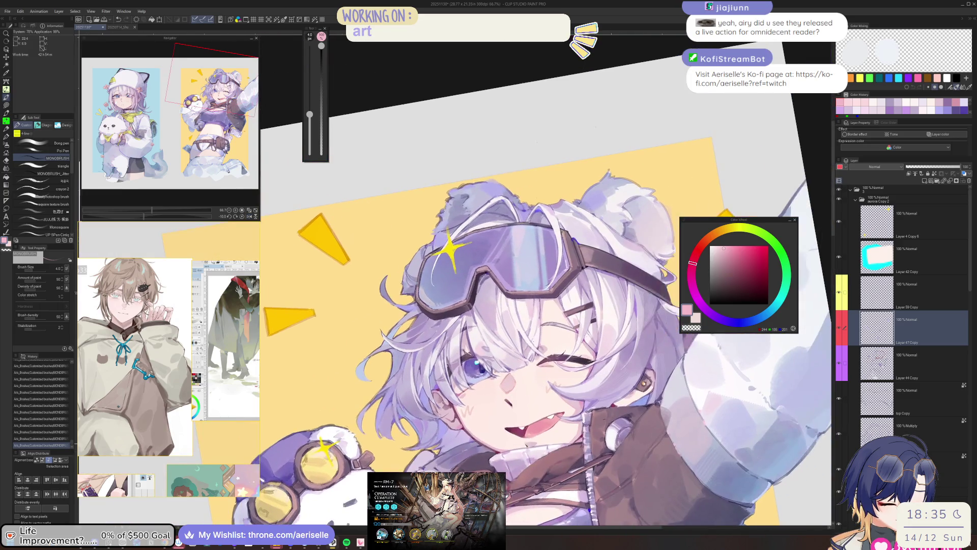
scroll(527, 439, up, 6)
key(bracketright)
key(bracketright)
key(bracketright)
key(bracketright)
scroll(554, 435, down, 4)
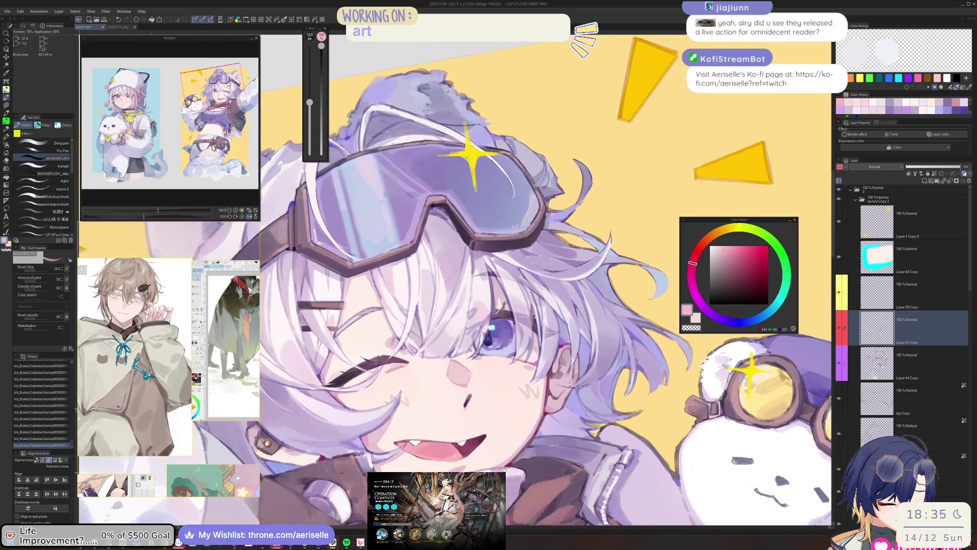
drag(478, 336, 494, 351)
scroll(352, 405, up, 4)
key(bracketleft)
key(bracketleft)
key(bracketleft)
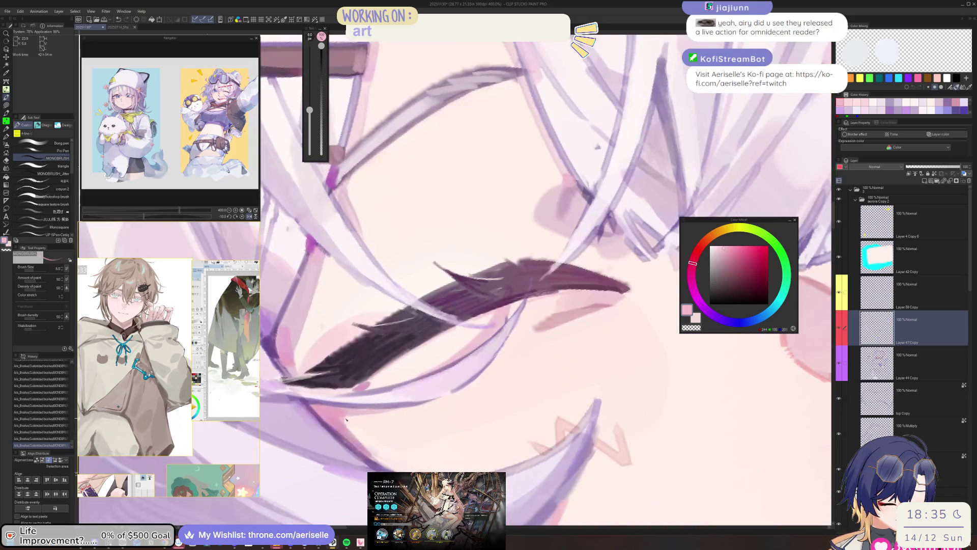
key(bracketleft)
key(bracketleft)
key(bracketleft)
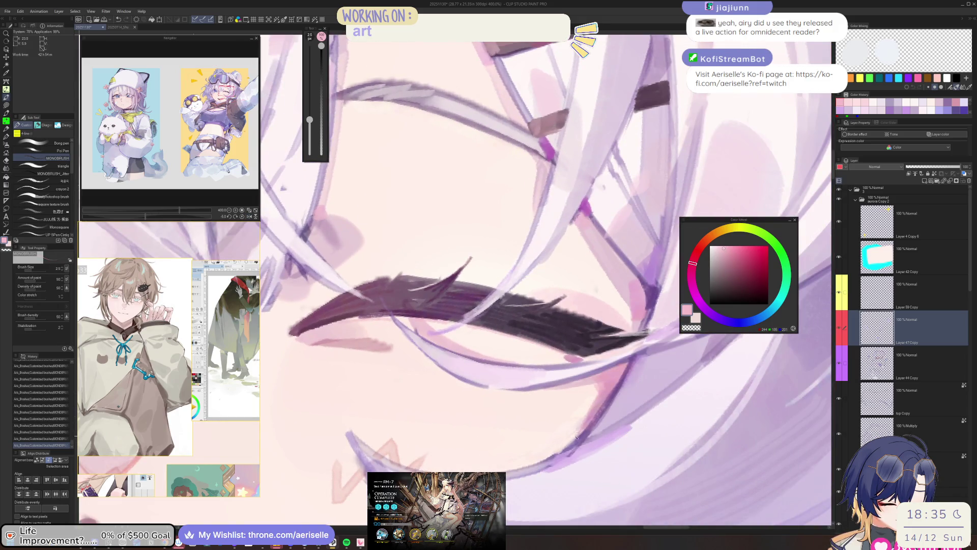
scroll(577, 437, down, 4)
scroll(392, 420, up, 2)
drag(392, 420, 397, 464)
key(ctrl+z)
key(ctrl+y)
key(asciicircum)
key(asciicircum)
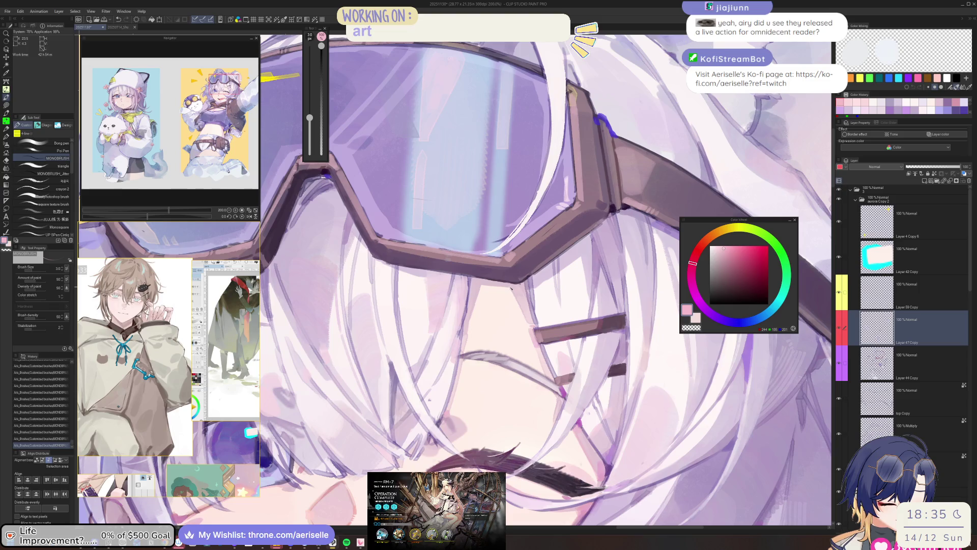
Step: Rotate and zoom the view around the goggle rims, then straighten it onto the face
key(bracketright)
key(bracketright)
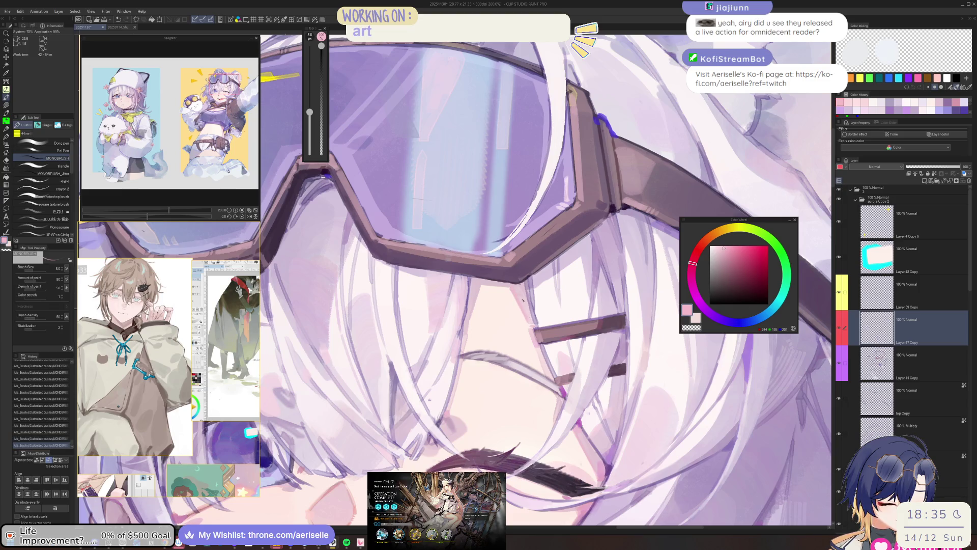
key(minus)
key(minus)
key(minus)
key(minus)
key(bracketleft)
key(bracketleft)
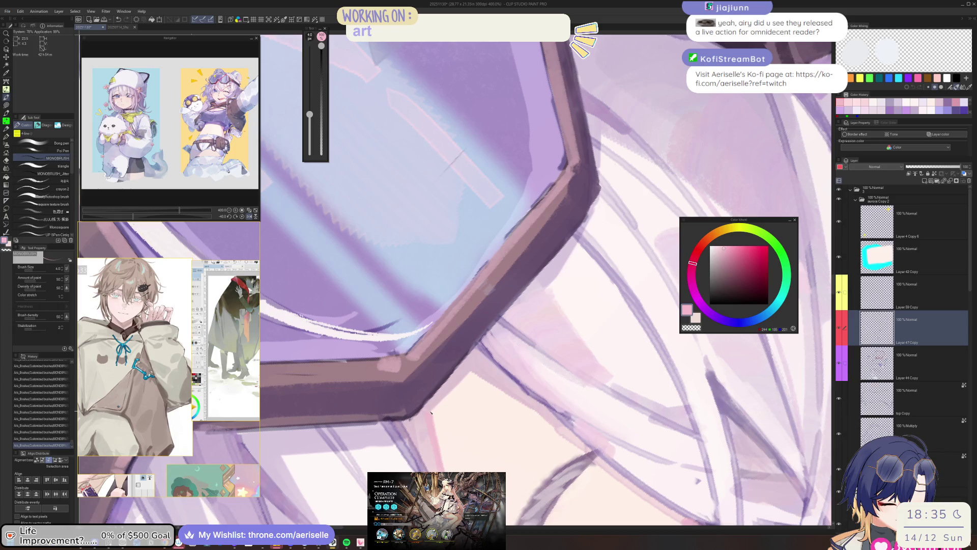
key(minus)
key(minus)
key(plus)
key(plus)
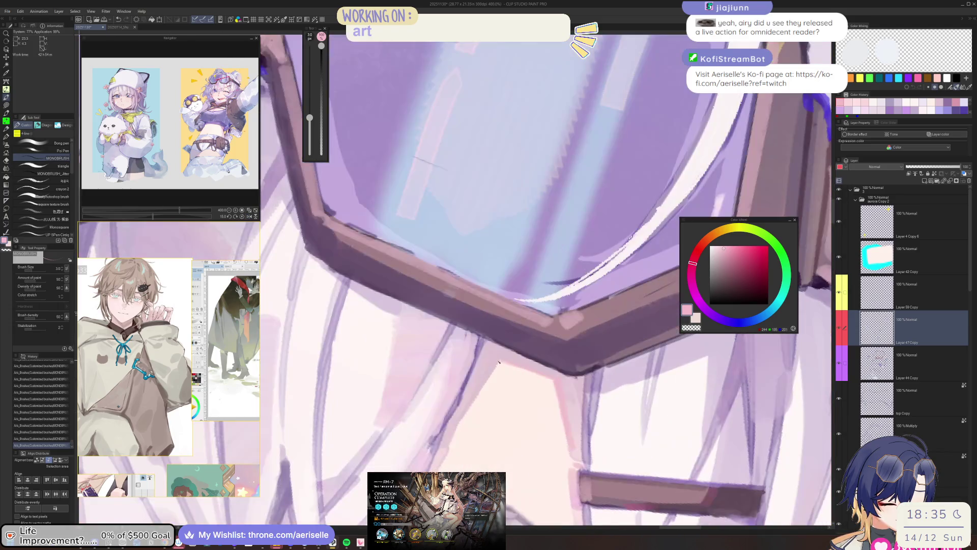
key(minus)
key(minus)
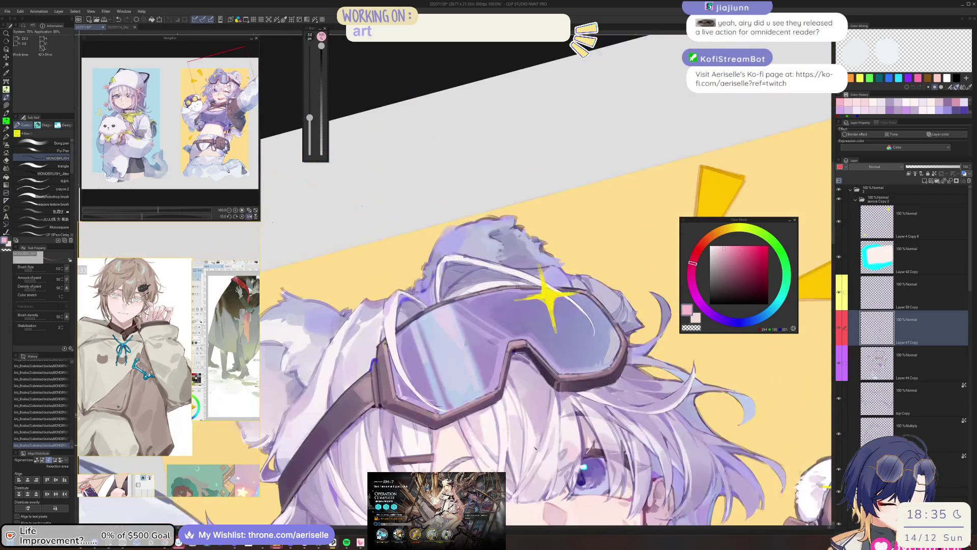
key(asciicircum)
key(plus)
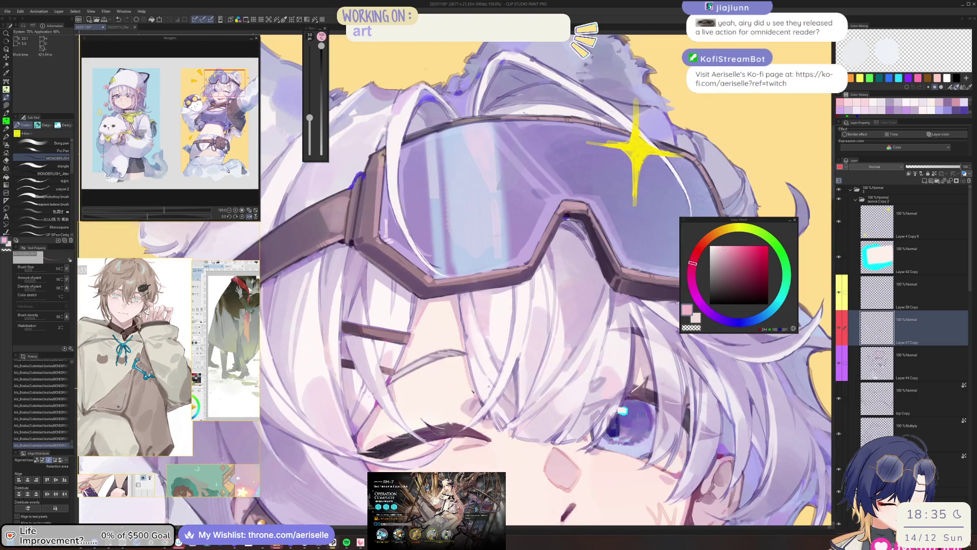
Step: Redo the last small stroke, check the mirrored view with a smaller brush, and save the illustration
key(ctrl+z)
key(ctrl+y)
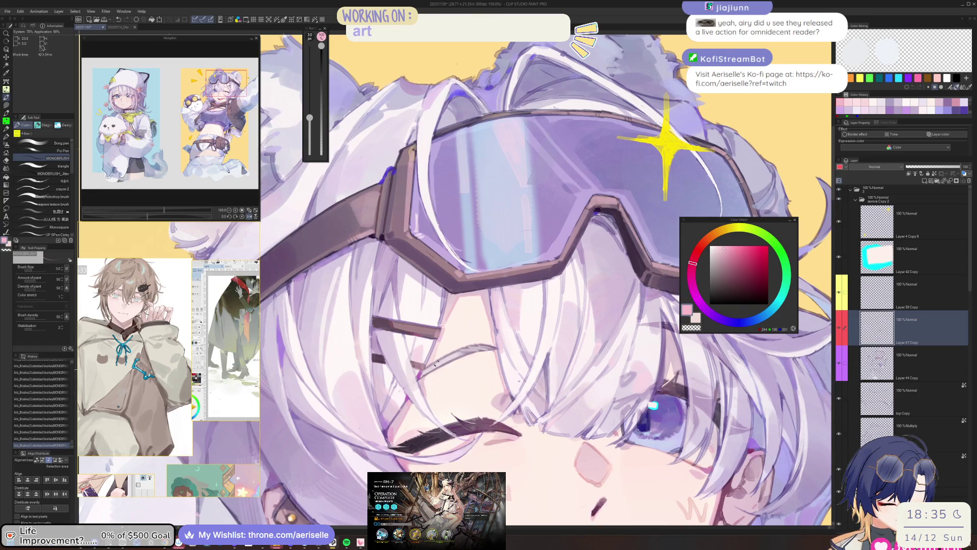
scroll(436, 363, down, 5)
scroll(436, 362, up, 5)
key(bracketright)
key(bracketright)
key(bracketright)
key(bracketright)
key(bracketright)
key(h)
scroll(436, 383, down, 3)
scroll(436, 382, up, 3)
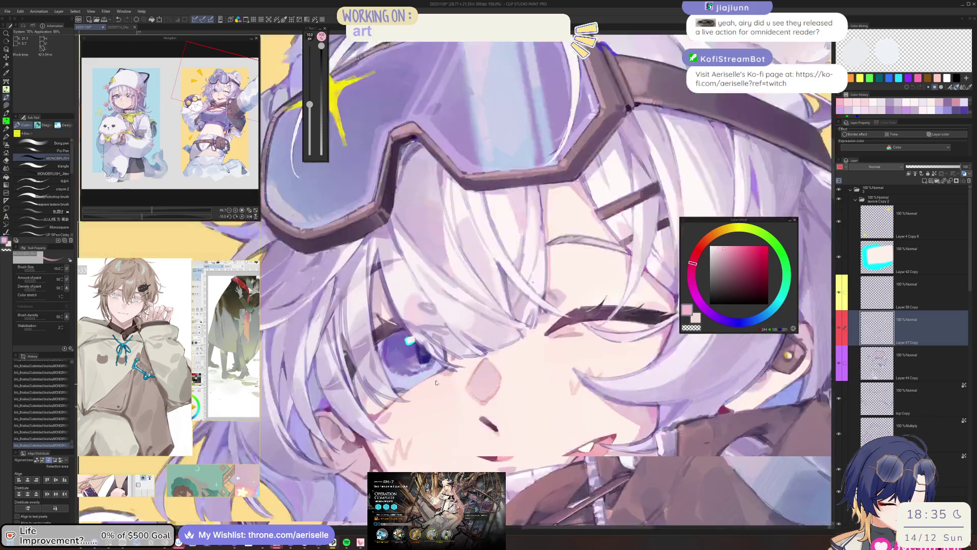
key(bracketleft)
scroll(435, 382, up, 3)
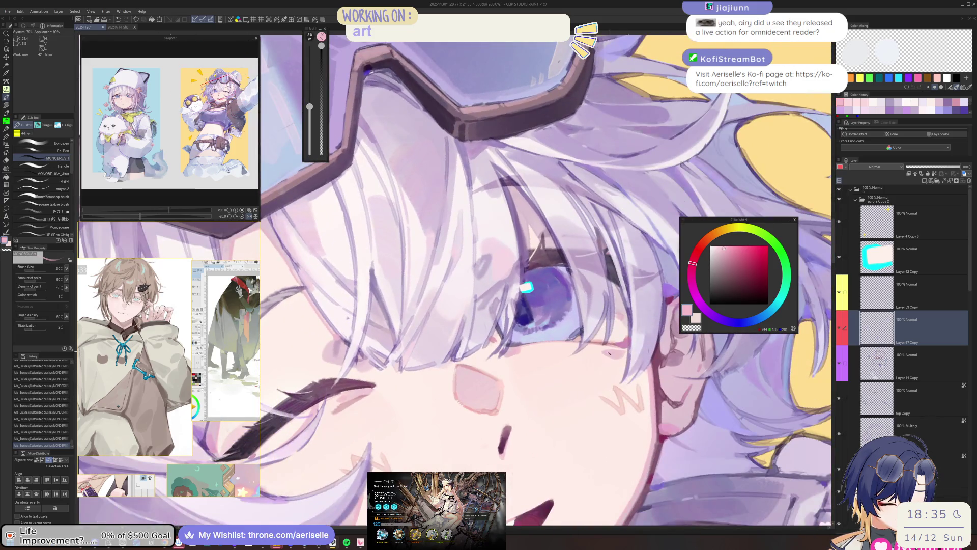
scroll(436, 382, down, 3)
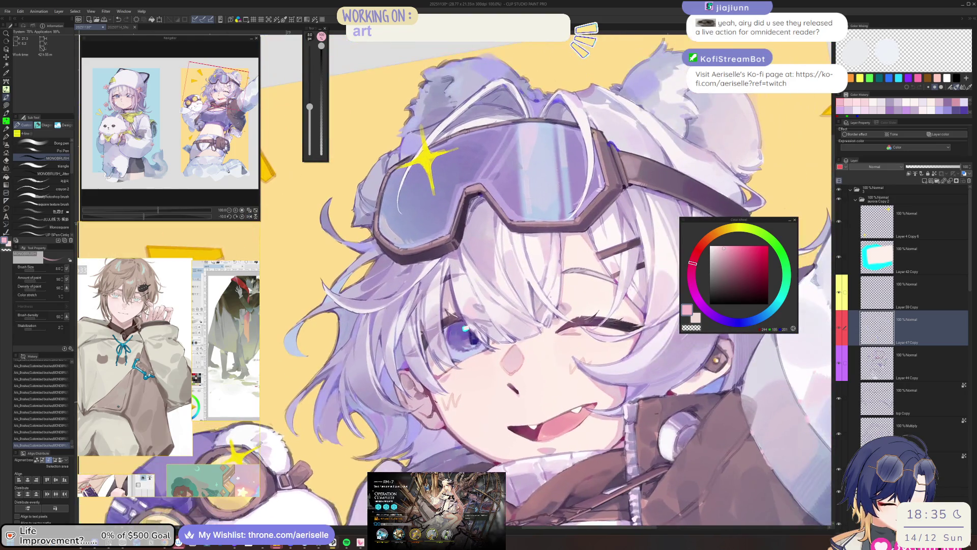
scroll(424, 393, up, 3)
key(bracketleft)
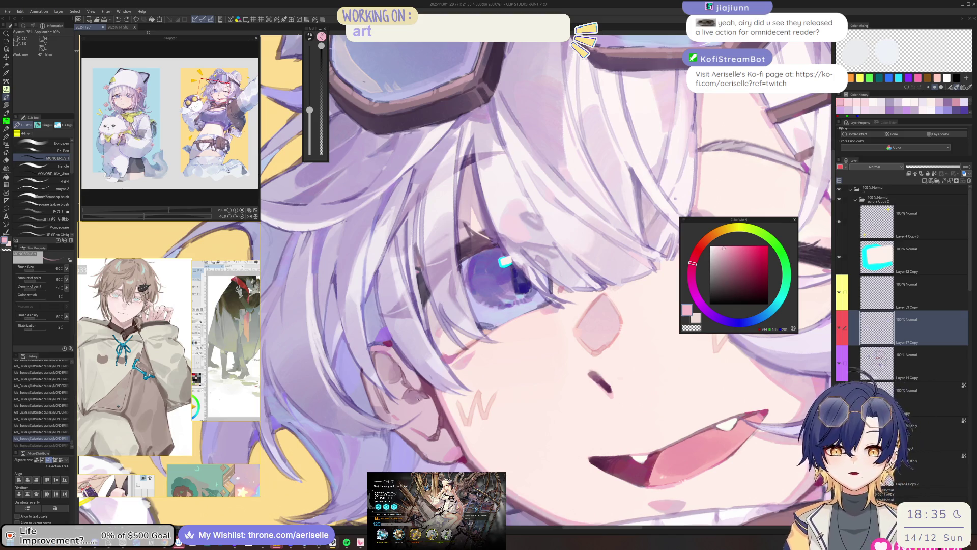
key(ctrl+s)
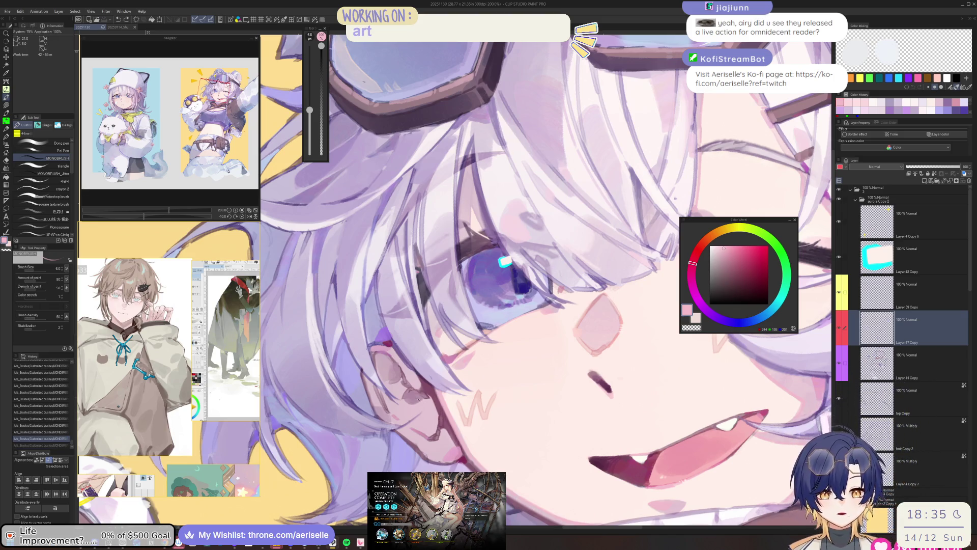
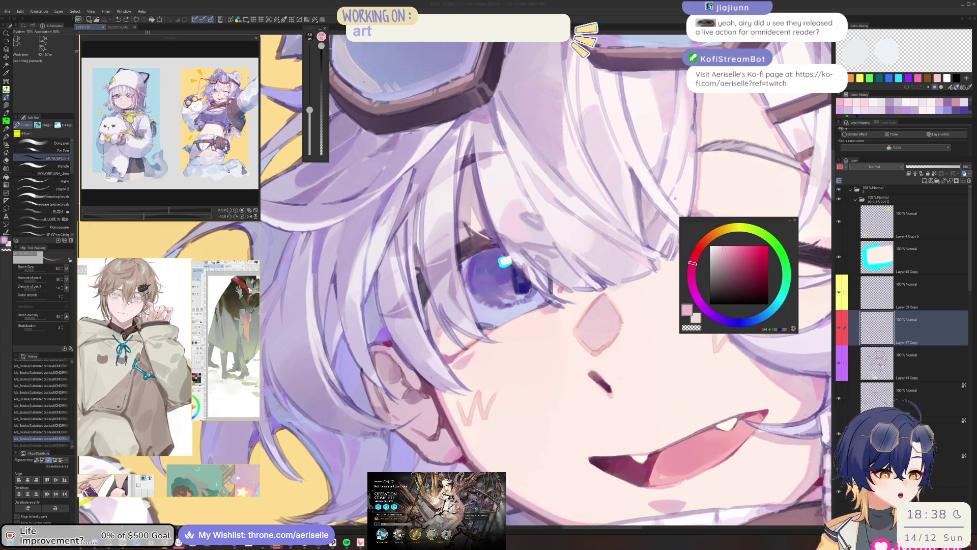
Step: Bring the goggles area into view and test a light stroke near the winking eye, then undo it
mouse_move(555, 383)
mouse_down()
mouse_move(524, 485)
mouse_move(535, 508)
mouse_up()
key(bracketleft)
key(bracketleft)
key(bracketleft)
key(h)
key(bracketright)
mouse_move(455, 386)
mouse_down()
mouse_move(456, 418)
mouse_move(466, 420)
mouse_up()
key(ctrl+z)
Step: Sample the light purple from the hair and tune the brush size for fine strokes
alt+click(454, 390)
key(bracketright)
key(bracketright)
key(bracketright)
key(bracketright)
scroll(478, 372, down, 2)
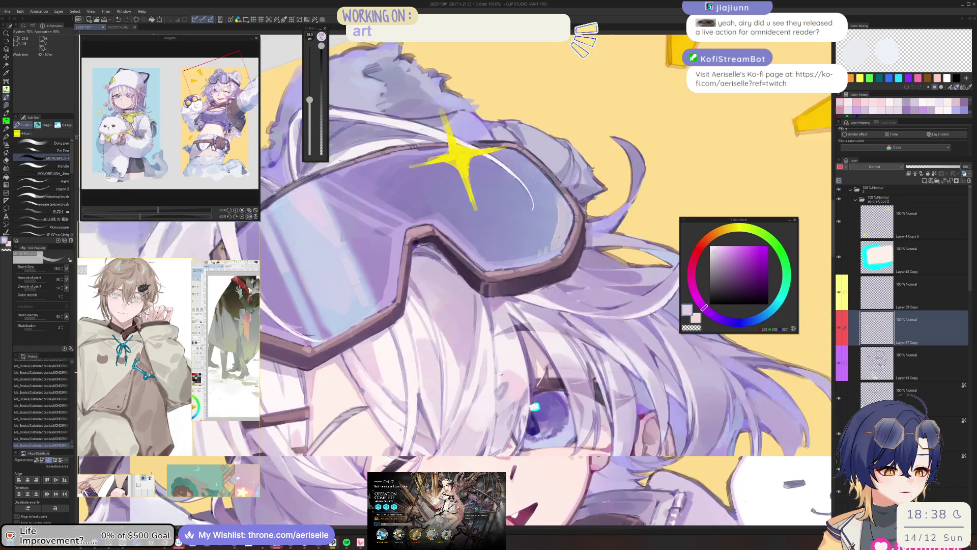
scroll(500, 373, up, 2)
key(bracketleft)
key(bracketleft)
key(bracketleft)
key(bracketright)
key(bracketright)
key(bracketright)
key(asciicircum)
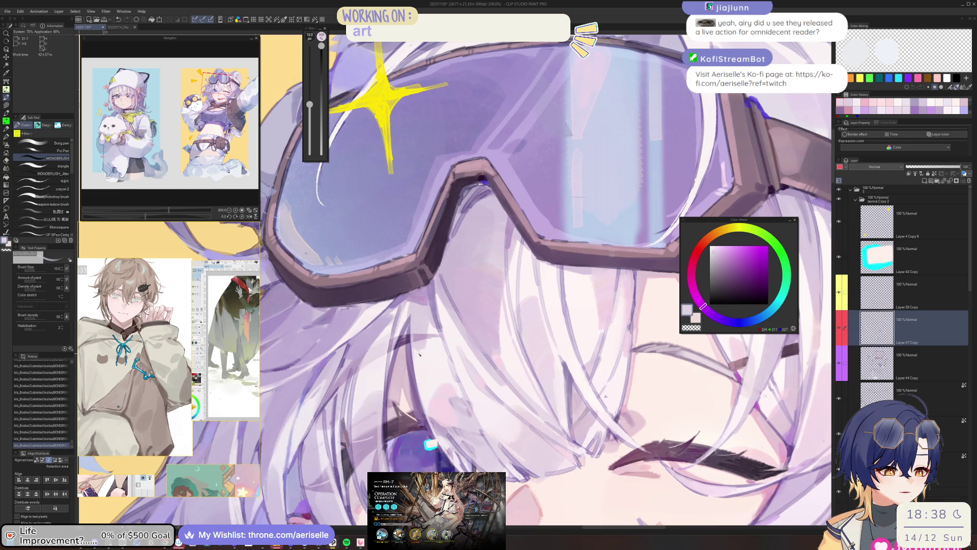
drag(419, 269, 488, 267)
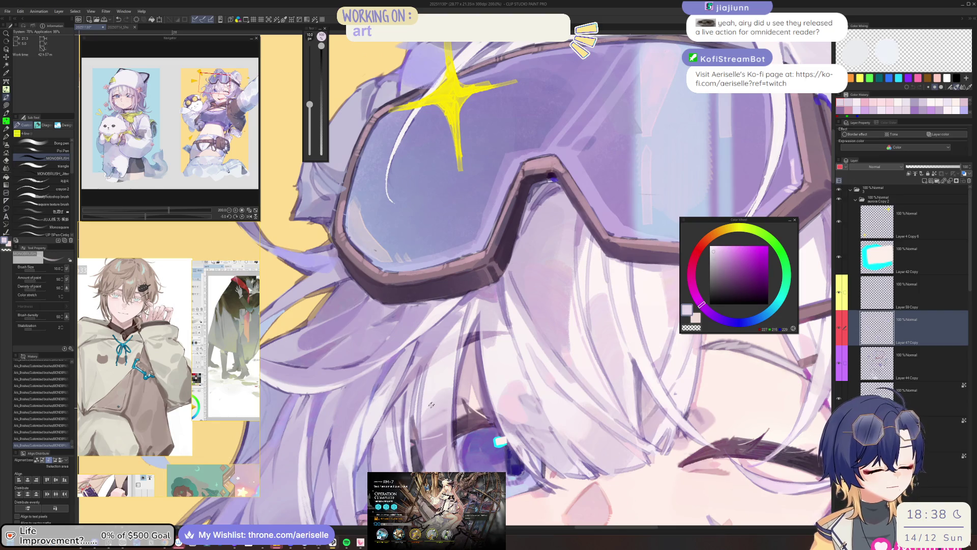
Step: Sample the pale lilac from the hair and shrink the brush for detail work
alt+click(423, 422)
key(bracketleft)
key(bracketleft)
key(bracketleft)
scroll(423, 422, down, 3)
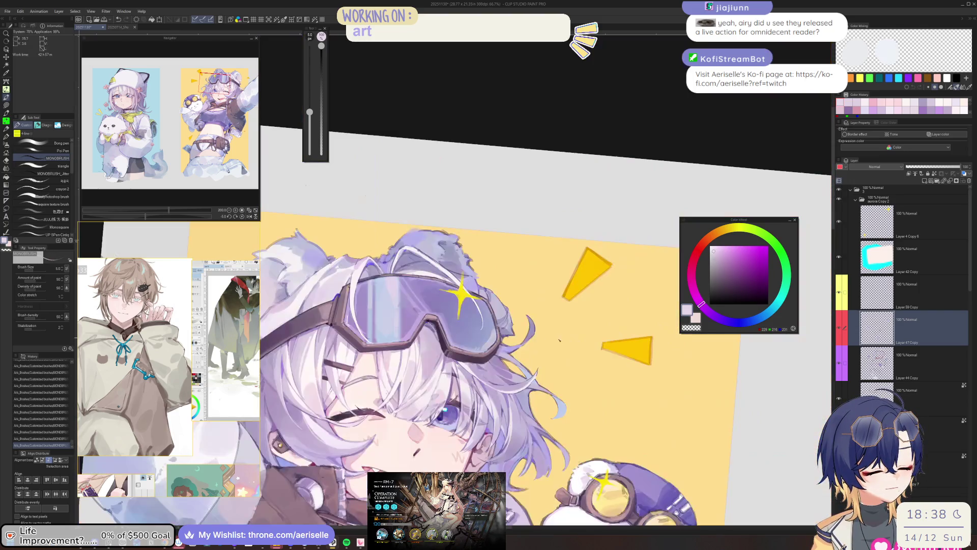
scroll(498, 423, up, 3)
key(bracketleft)
key(bracketleft)
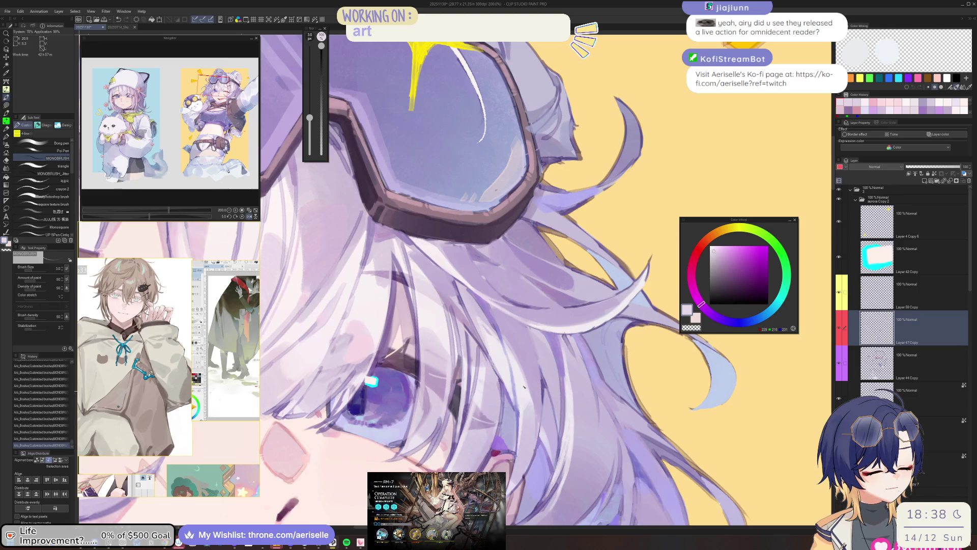
scroll(525, 387, down, 2)
scroll(436, 392, up, 1)
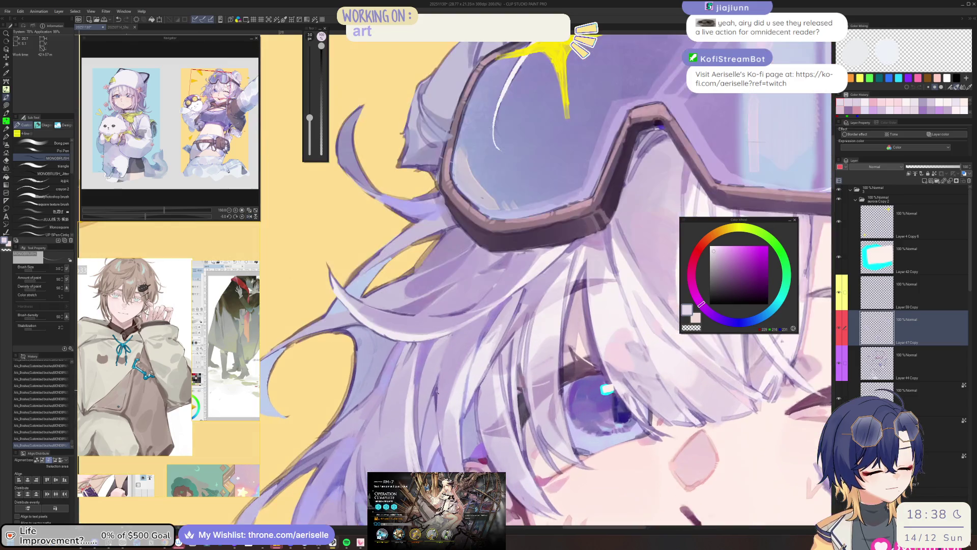
Step: Pick the goggle-lens purple, then a light lilac hair shade, with a medium brush
alt+click(437, 393)
key(bracketleft)
key(bracketleft)
key(bracketleft)
key(bracketright)
key(bracketright)
key(bracketright)
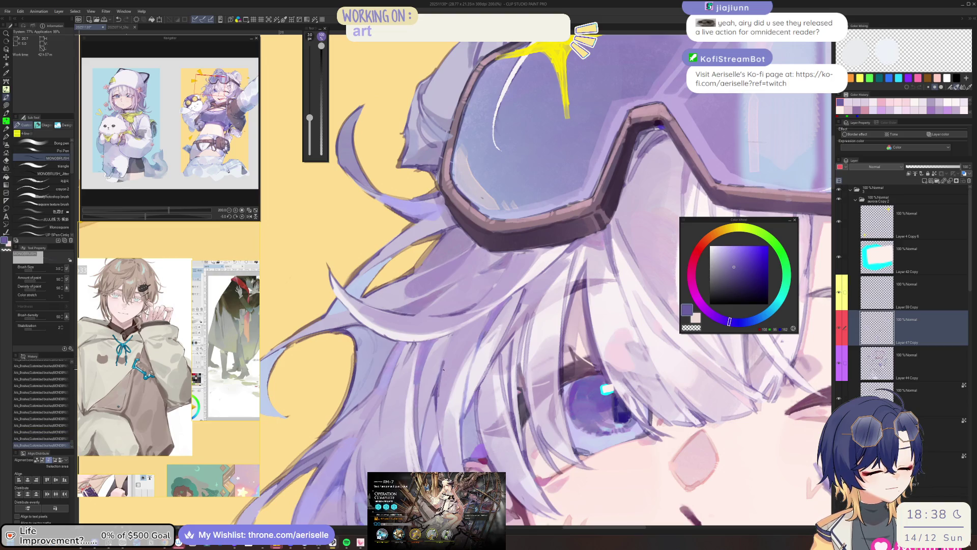
alt+click(448, 359)
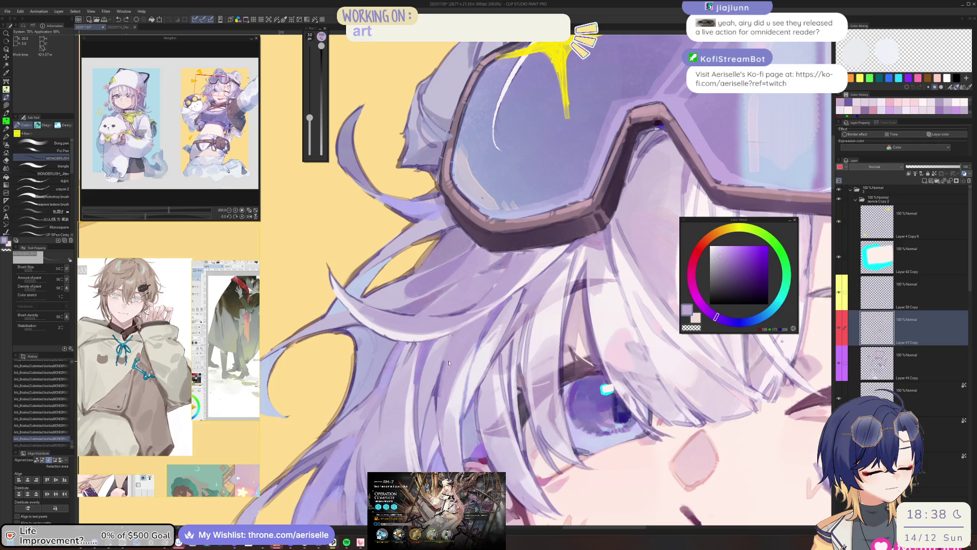
alt+click(452, 358)
key(bracketright)
key(bracketright)
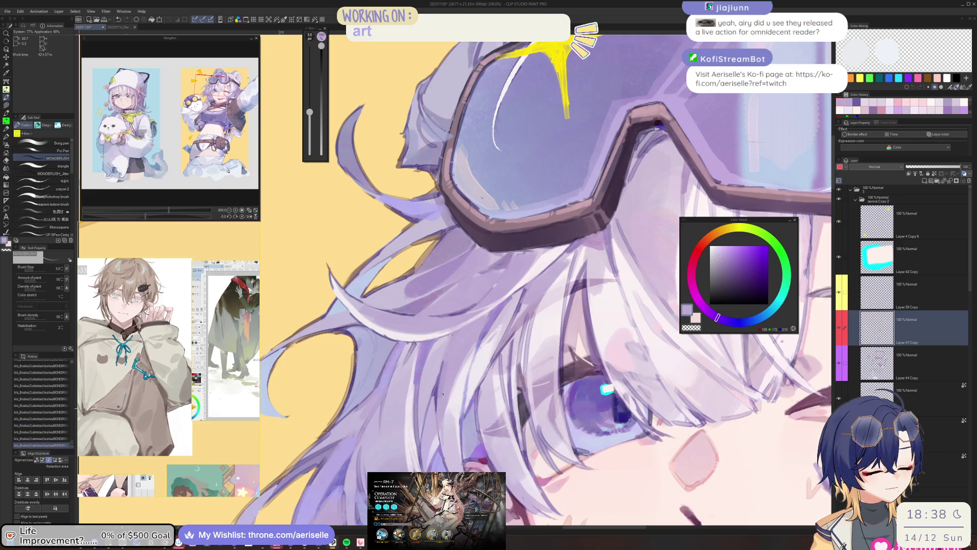
scroll(442, 394, down, 5)
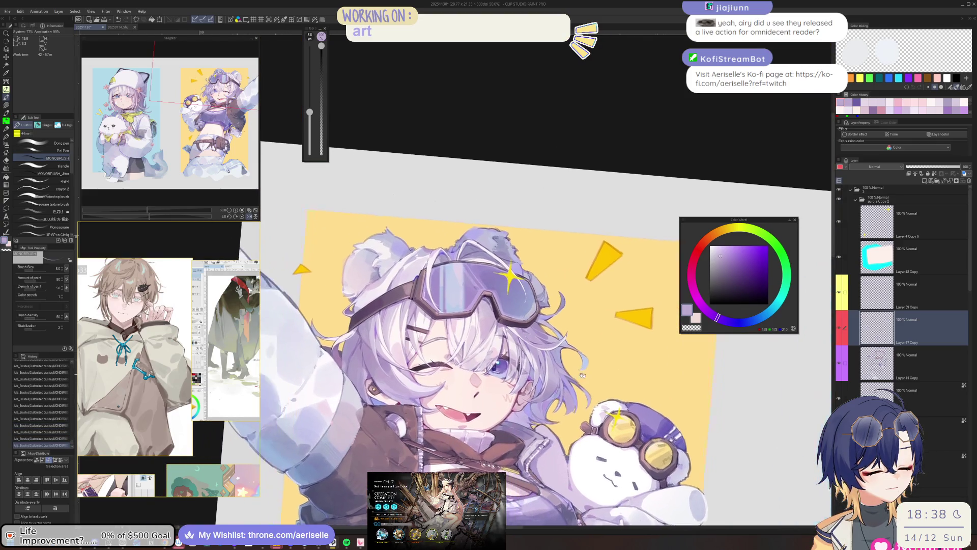
Step: Choose a darker purple and paint a small accent on the hair
scroll(462, 350, up, 3)
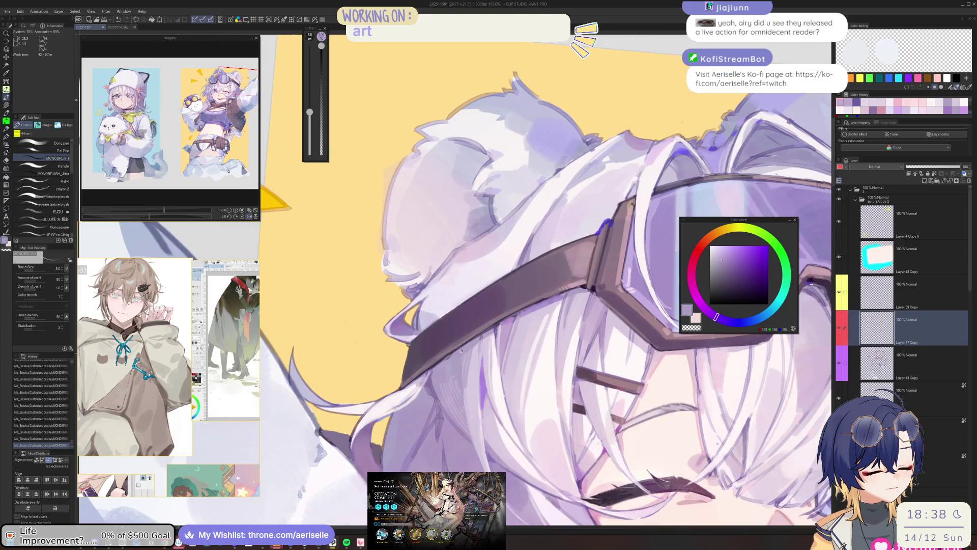
alt+click(462, 350)
click(728, 262)
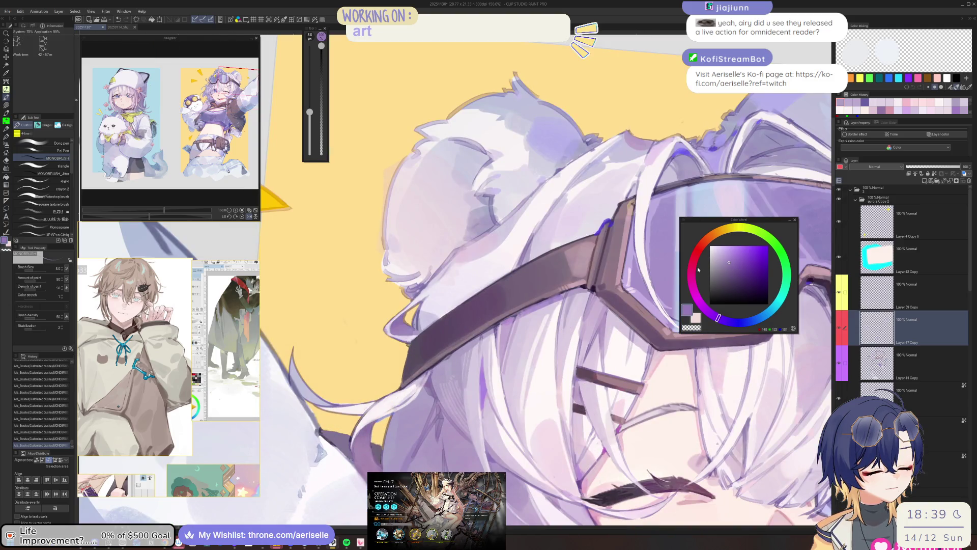
click(459, 354)
drag(458, 355, 457, 367)
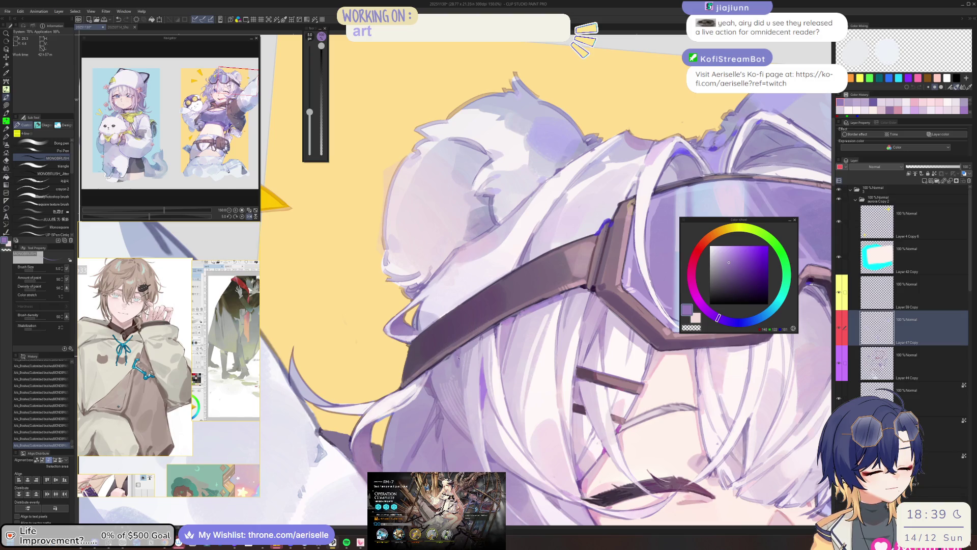
Step: Zoom out and rotate the view, then paint a short stroke on the hair beside the goggle strap
drag(309, 112, 309, 118)
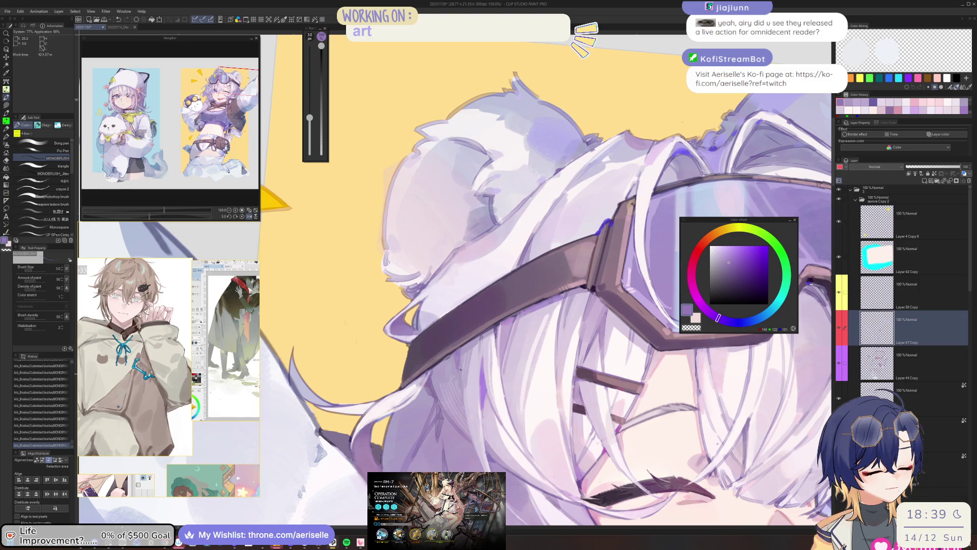
scroll(459, 305, down, 5)
scroll(387, 331, up, 2)
scroll(464, 386, up, 4)
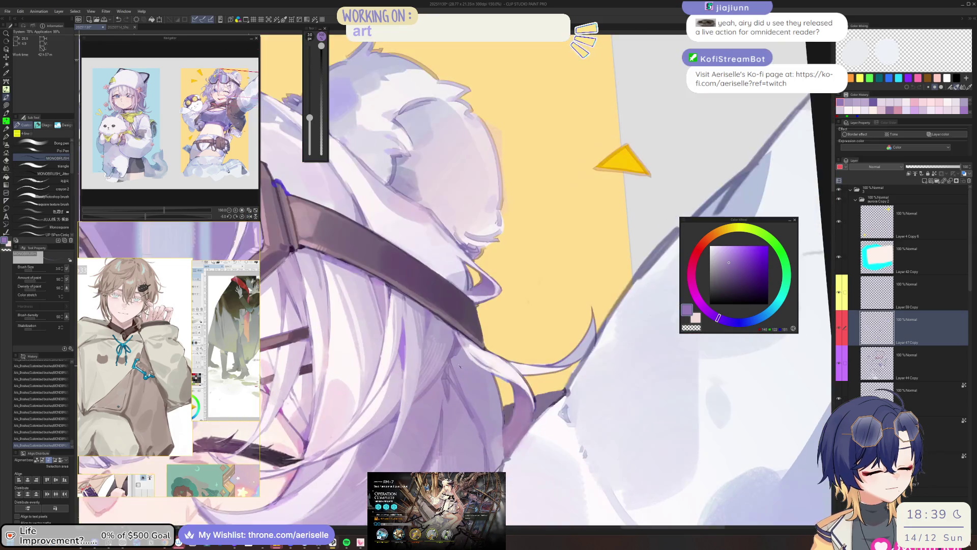
mouse_move(472, 395)
mouse_down()
mouse_move(459, 376)
mouse_move(432, 420)
mouse_up()
key(ctrl+z)
key(ctrl+z)
drag(458, 362, 432, 422)
Step: Pick lighter lavender shades and enlarge the brush for broader strokes
alt+click(413, 412)
key(bracketright)
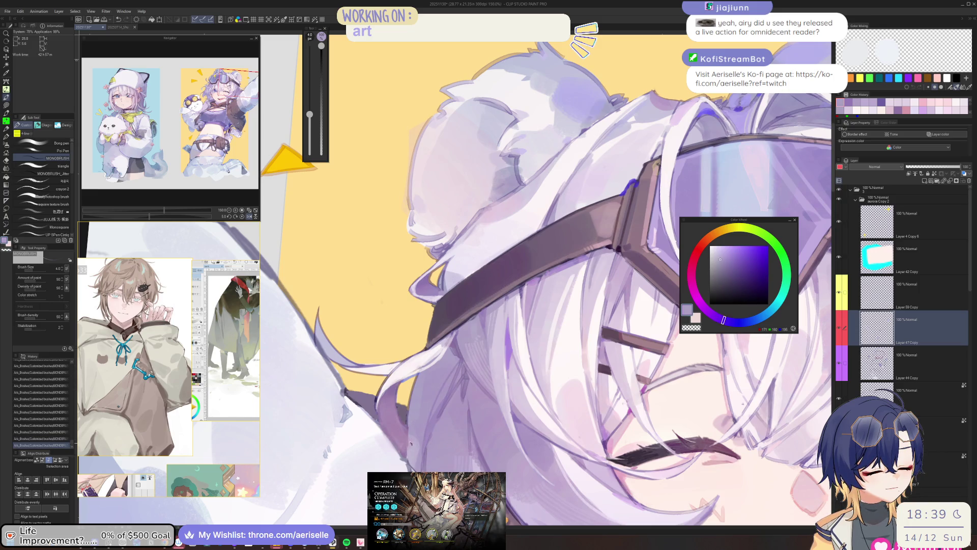
alt+click(524, 351)
key(bracketright)
scroll(524, 351, down, 5)
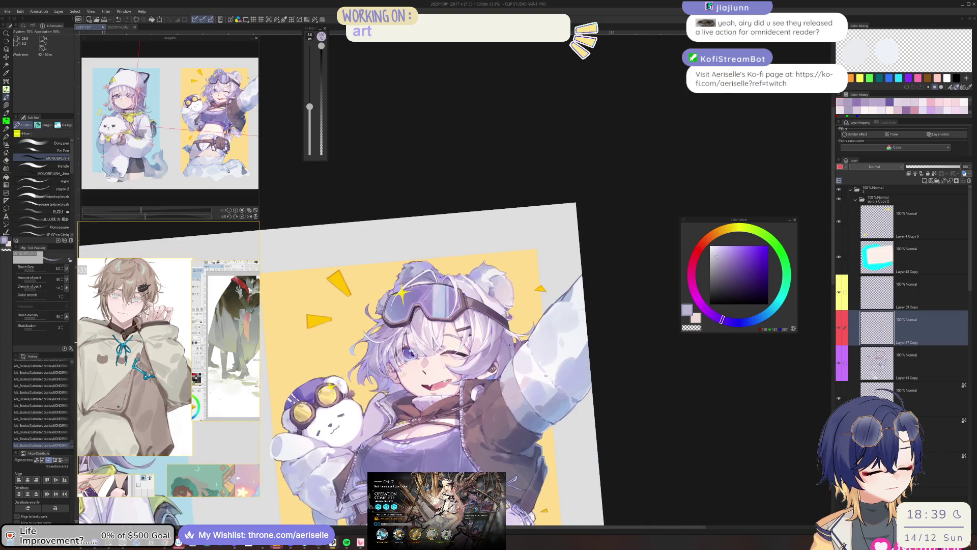
scroll(525, 351, up, 5)
Step: Pick a darker lavender with a smaller brush, undo the last stroke and reset the view rotation
alt+click(507, 318)
key(bracketleft)
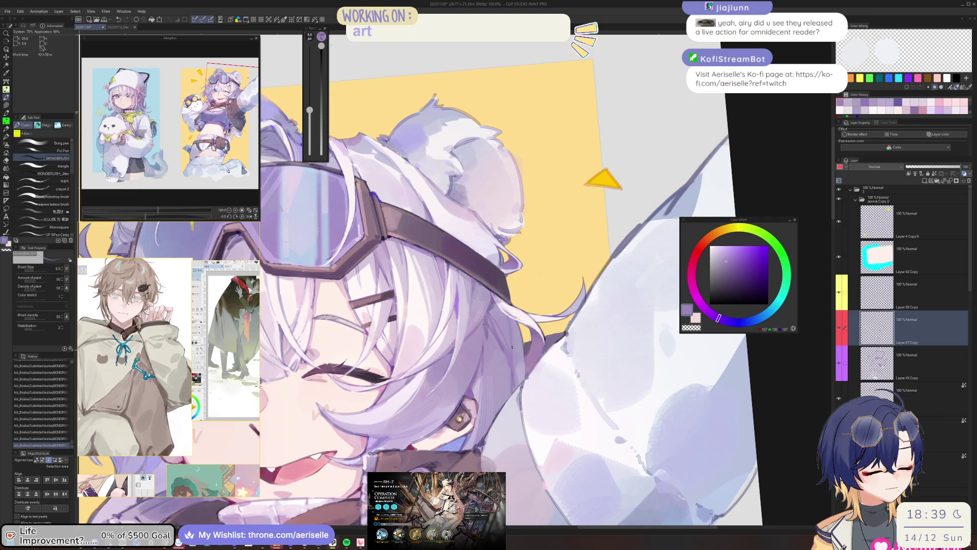
scroll(507, 318, down, 4)
key(ctrl+z)
key(ctrl+shift+r)
scroll(453, 283, up, 4)
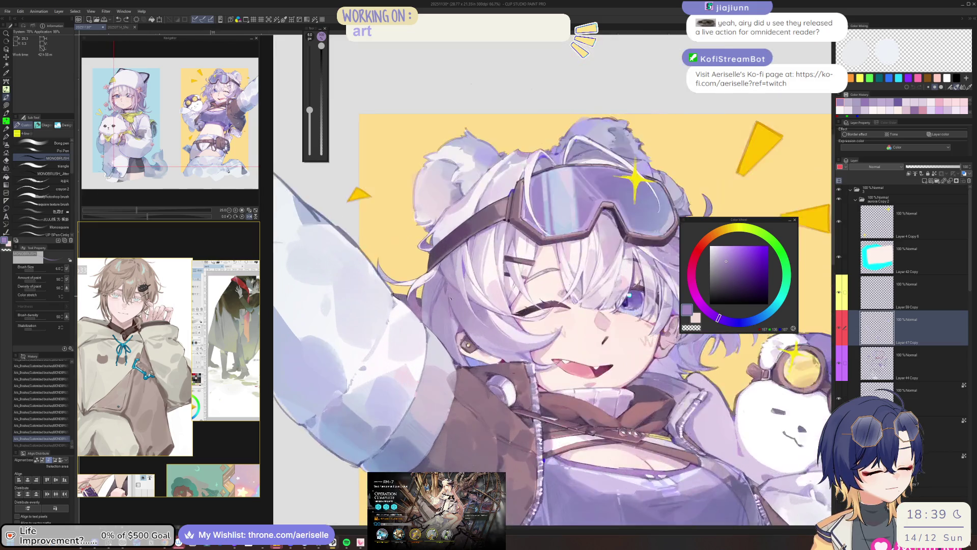
Step: Redo the undone stroke and sample soft lilac, muted purple and brighter lilac from the hair
key(bracketleft)
key(bracketleft)
key(bracketleft)
key(ctrl+y)
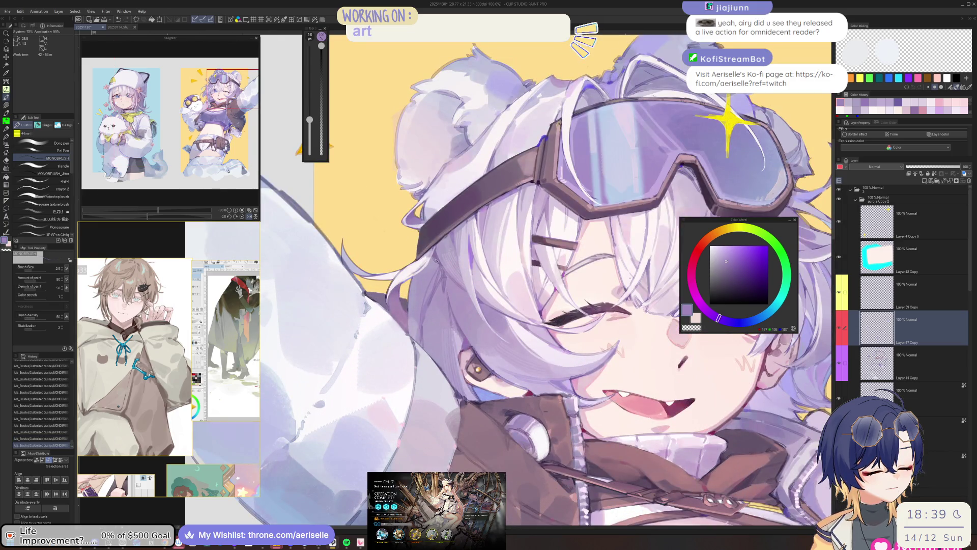
alt+click(425, 328)
key(bracketright)
key(bracketright)
key(bracketright)
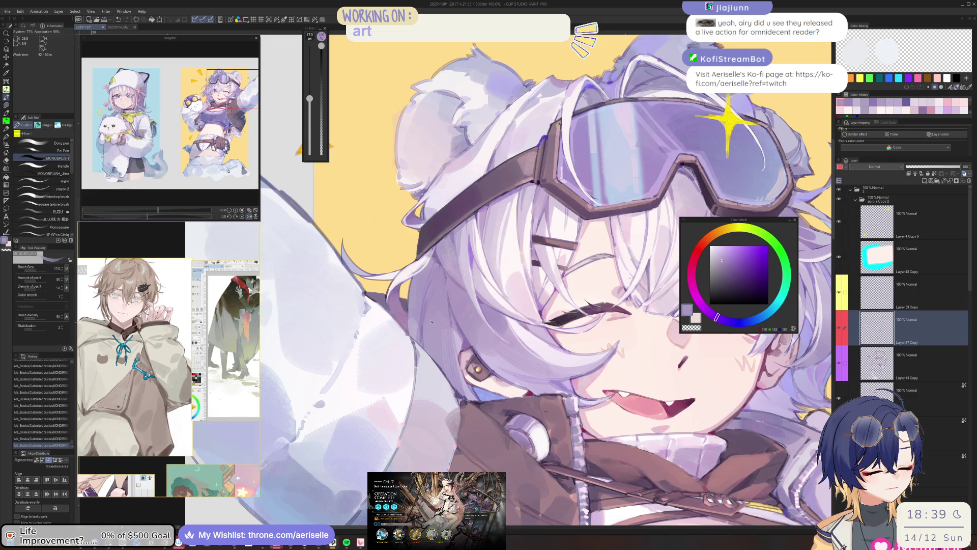
key(bracketleft)
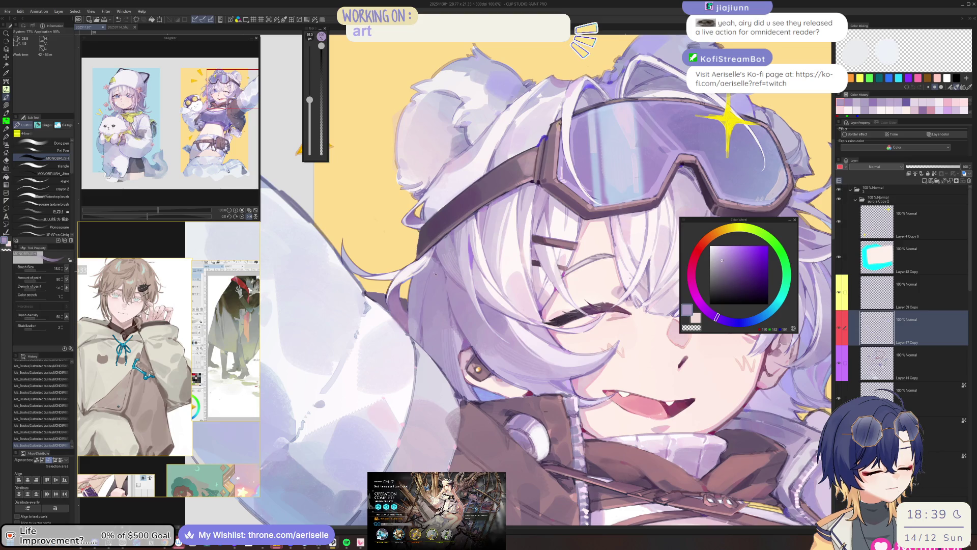
scroll(445, 258, up, 1)
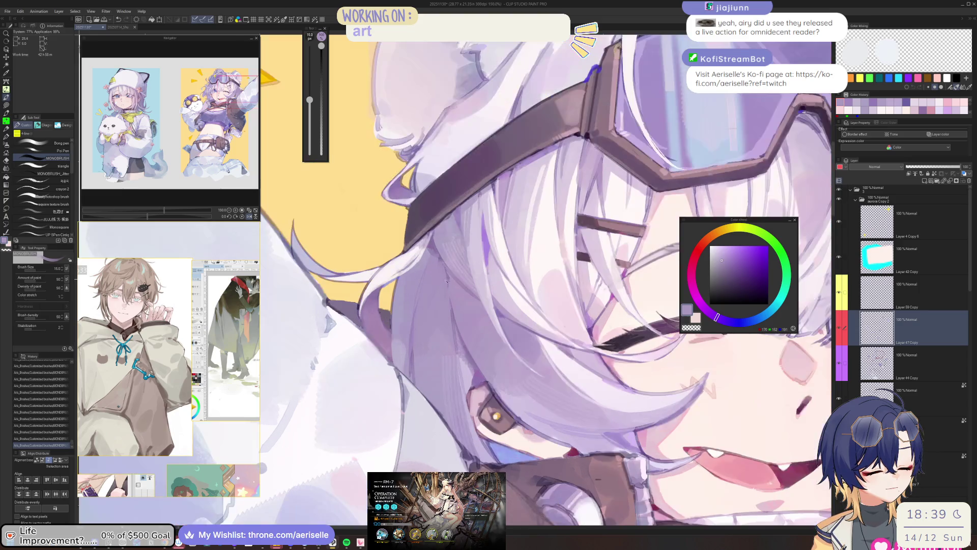
alt+click(444, 271)
alt+click(446, 263)
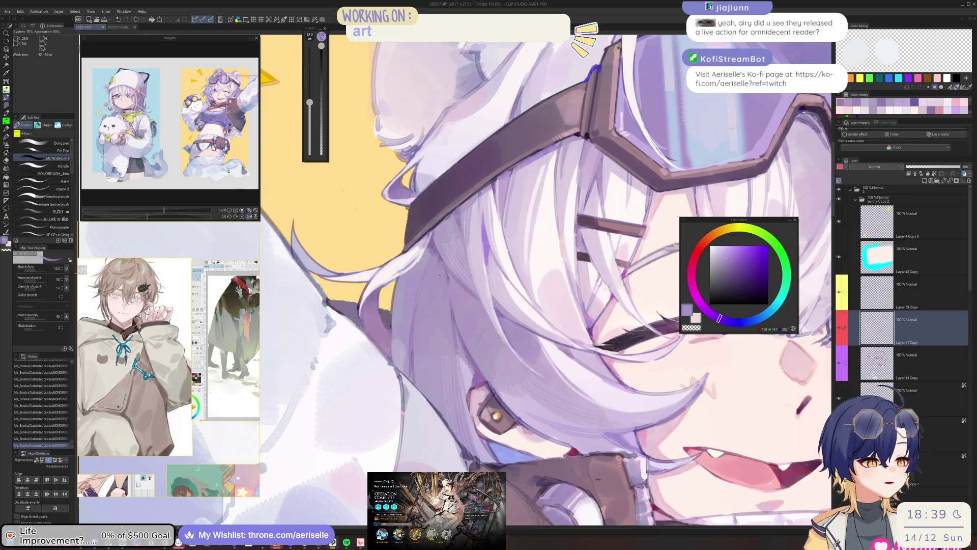
key(bracketleft)
key(bracketleft)
key(bracketleft)
Step: Pick a deeper purple, narrow the brush and paint a lavender stroke in the hair near the ear
alt+click(537, 216)
key(bracketleft)
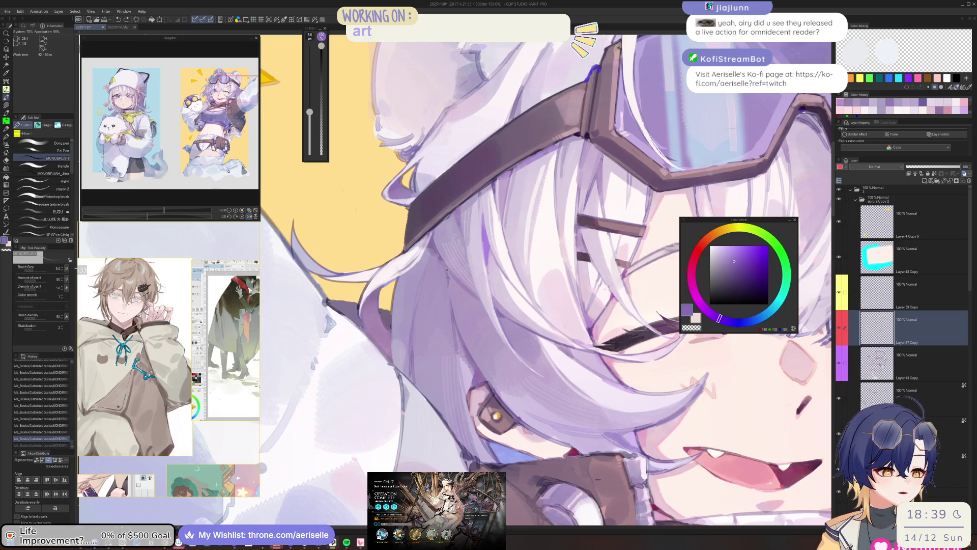
key(bracketleft)
key(bracketleft)
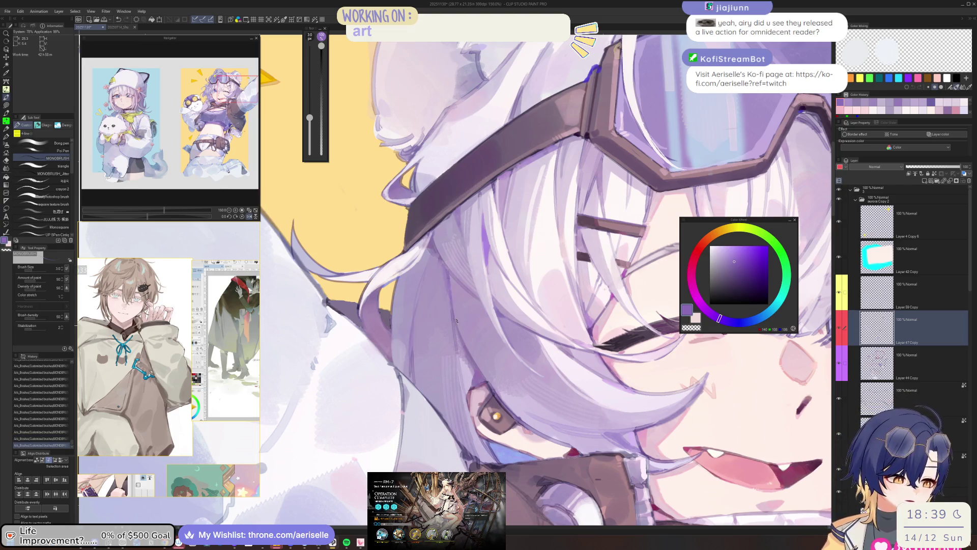
key(bracketright)
key(bracketright)
key(bracketright)
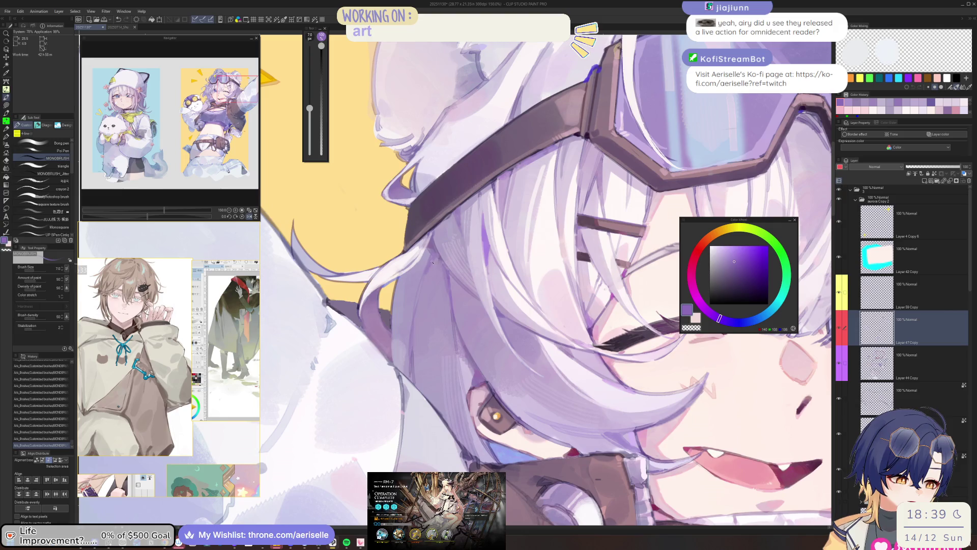
scroll(433, 253, down, 5)
key(bracketleft)
scroll(488, 254, up, 5)
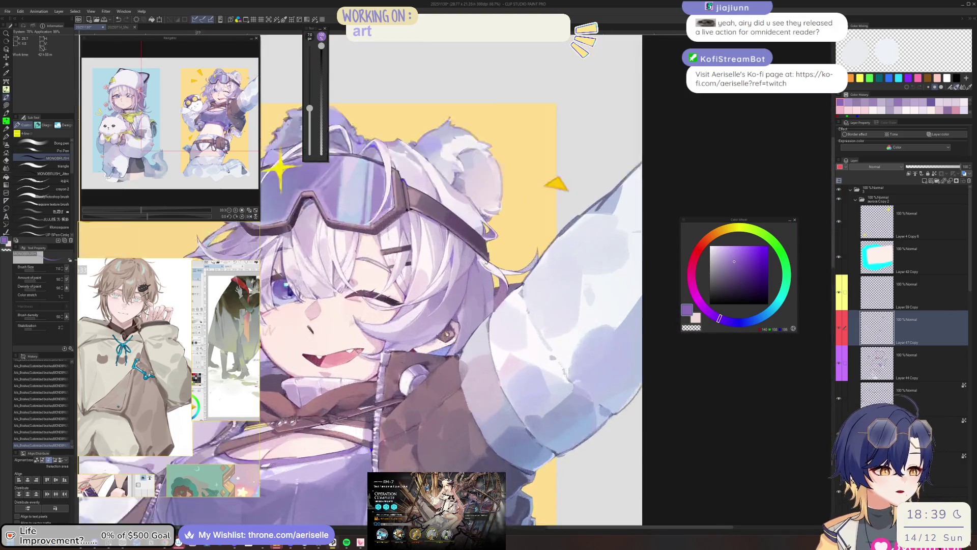
key(bracketleft)
drag(483, 270, 484, 298)
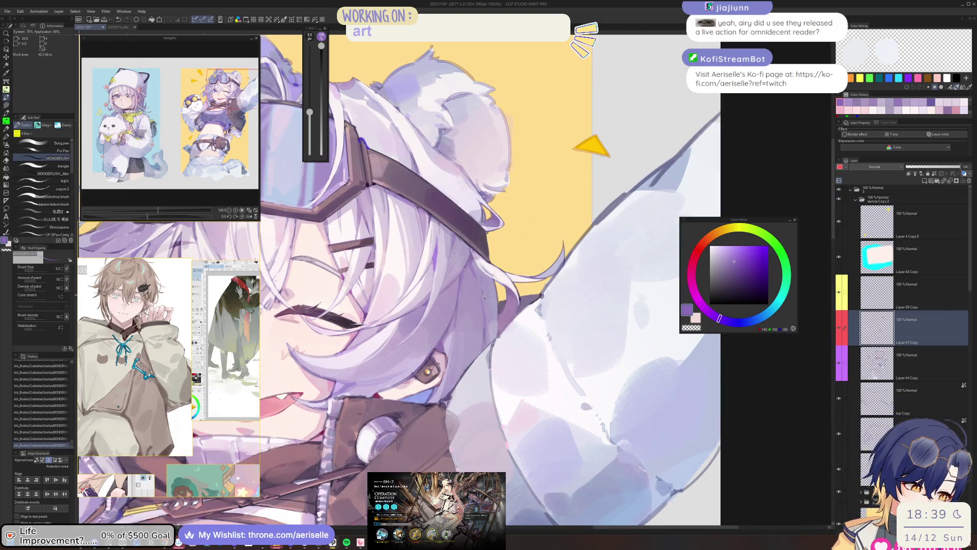
Step: Mirror the canvas, sample the light lavender and paint a short darker hair stroke
key(bracketleft)
key(bracketleft)
scroll(489, 255, down, 3)
scroll(489, 255, up, 4)
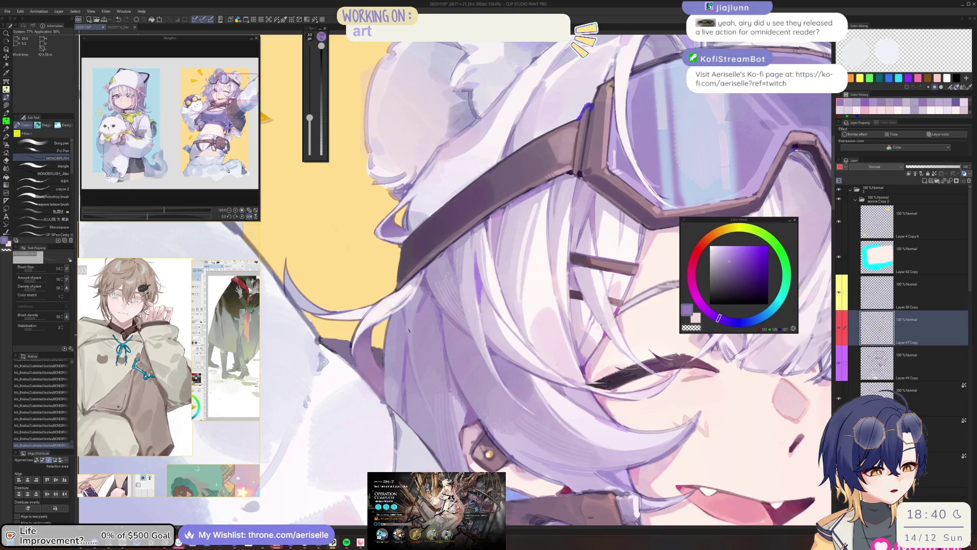
scroll(489, 255, down, 1)
scroll(571, 238, down, 1)
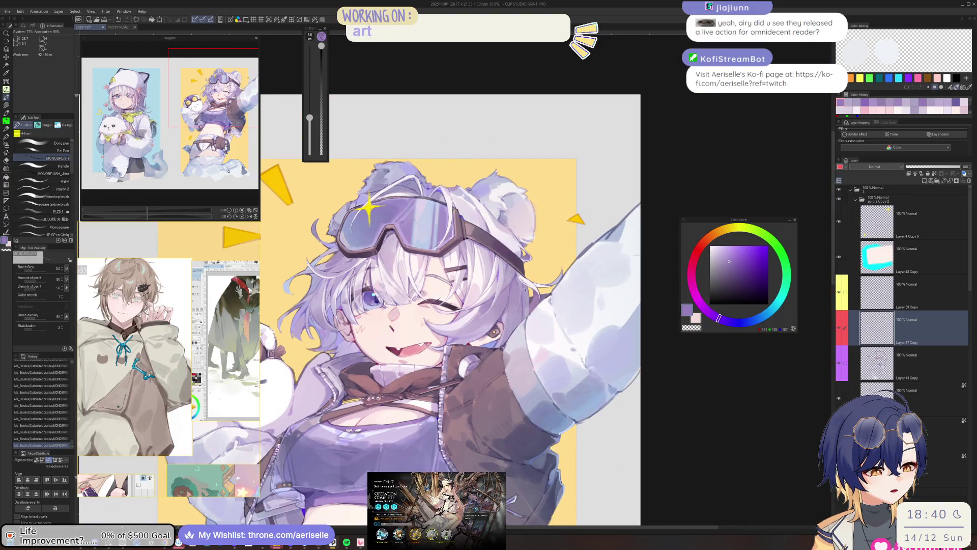
key(h)
scroll(393, 301, up, 3)
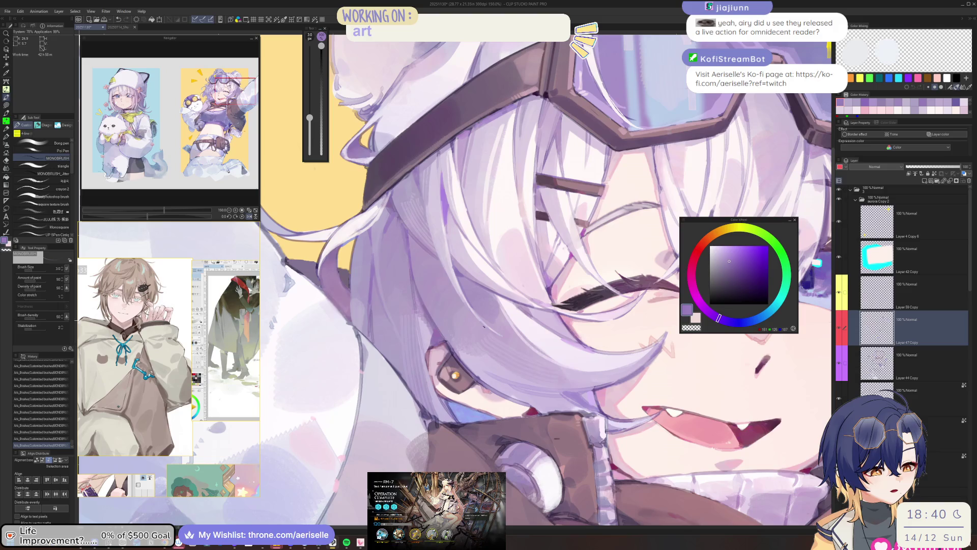
alt+click(402, 345)
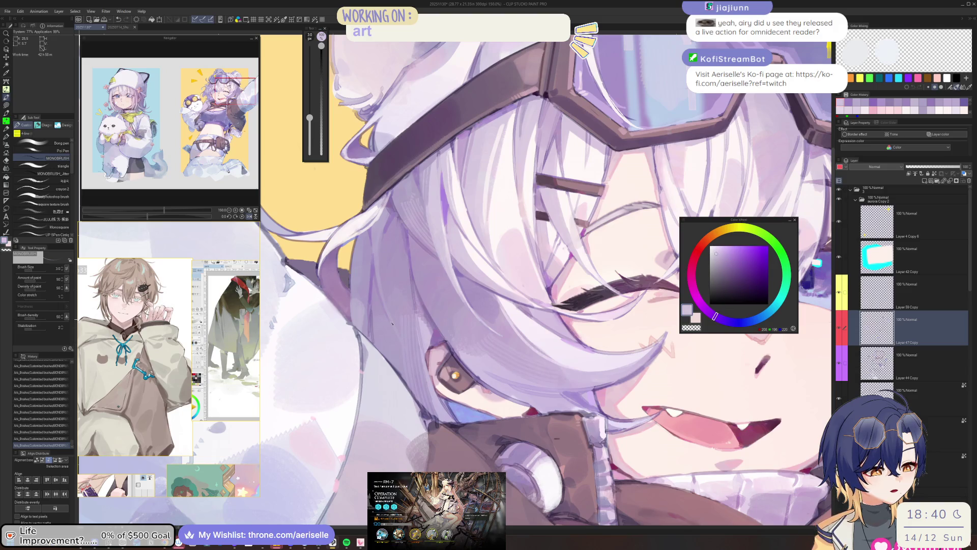
drag(421, 350, 409, 369)
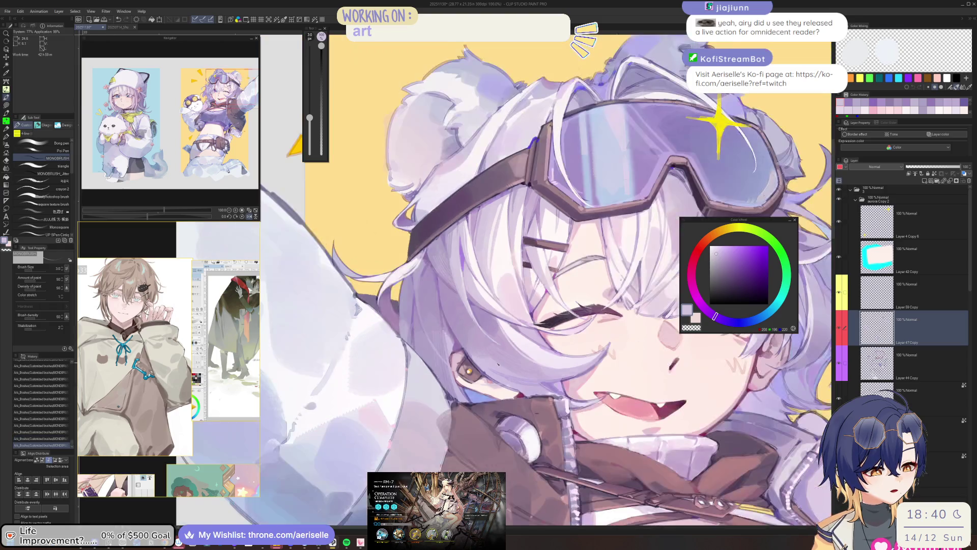
Step: Add tiny near-white strokes near the eye, redoing a stray one, and lighten the eye's left edge
scroll(482, 386, up, 3)
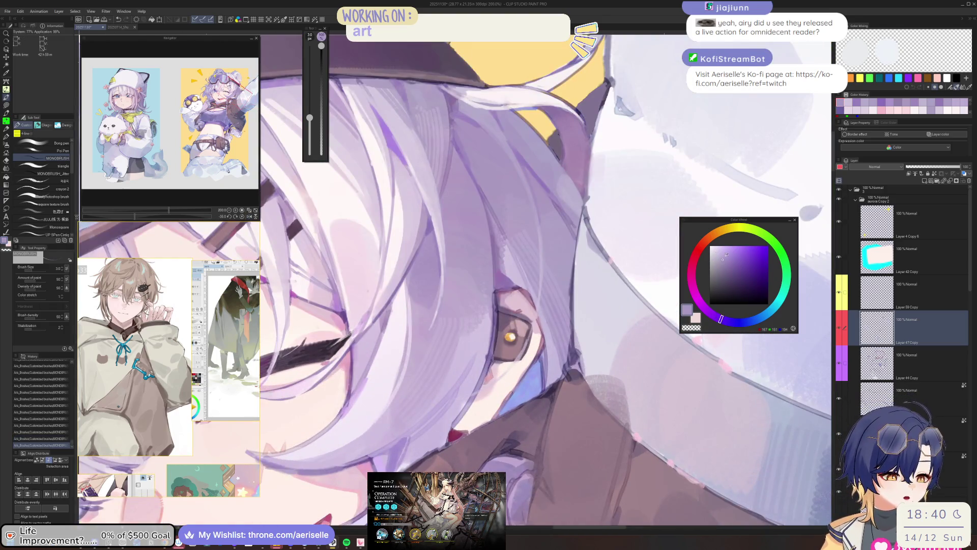
drag(487, 388, 504, 379)
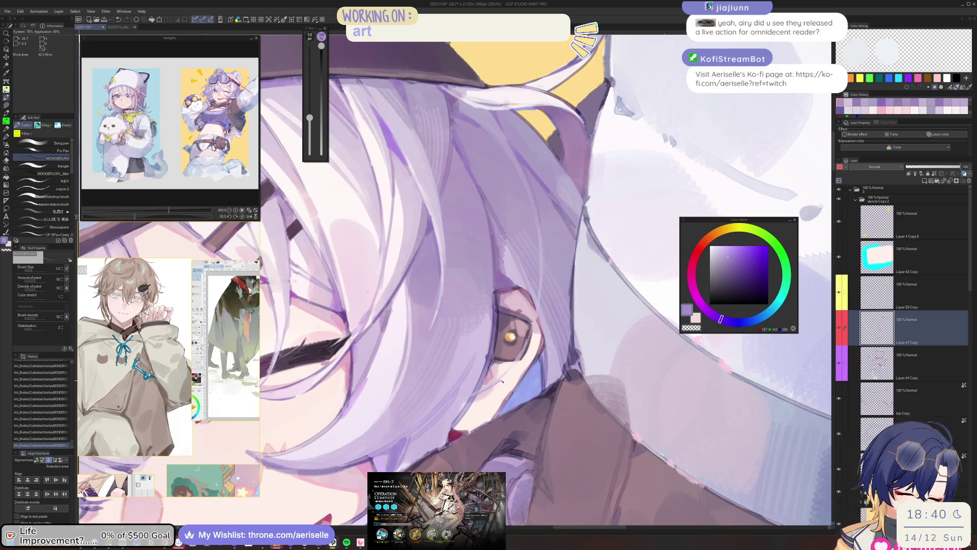
key(ctrl+z)
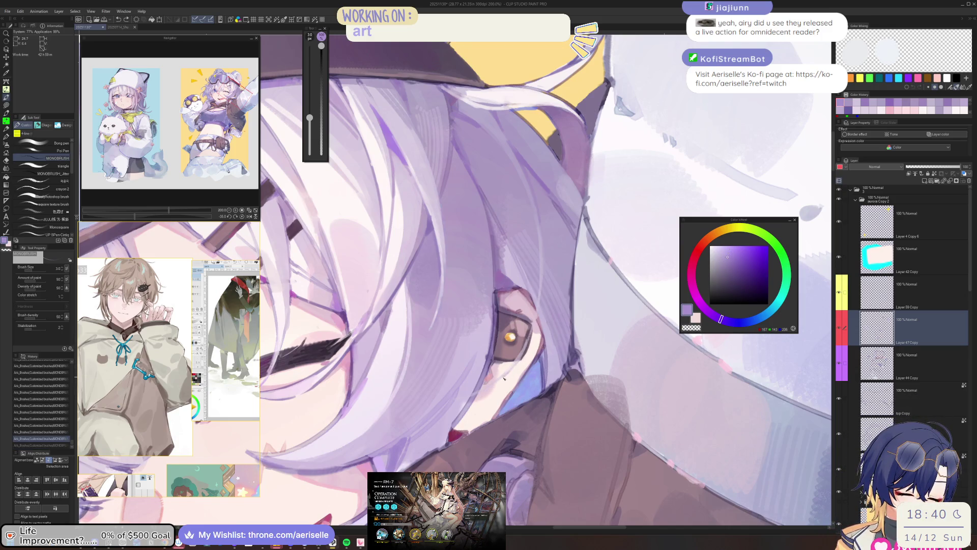
drag(474, 399, 479, 394)
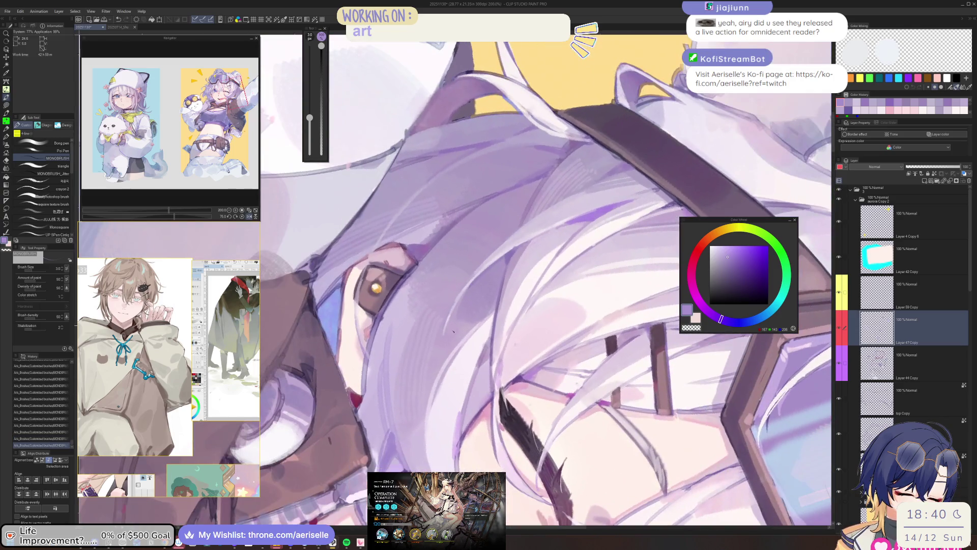
alt+click(446, 382)
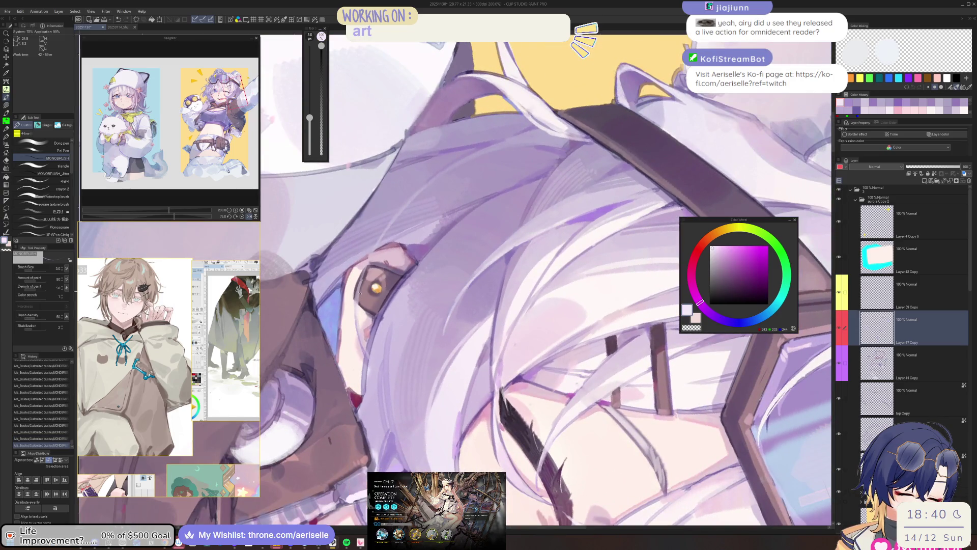
drag(359, 299, 358, 305)
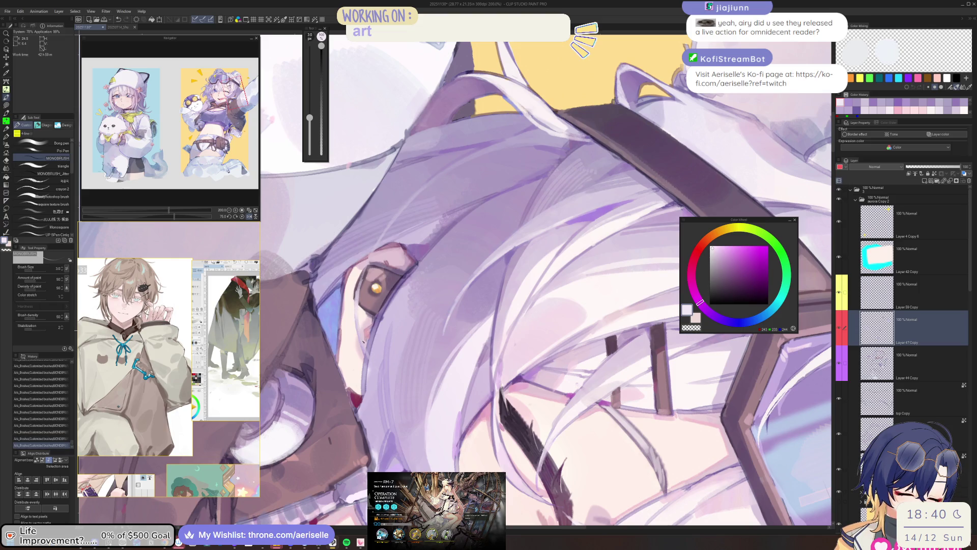
key(-)
key(bracketleft)
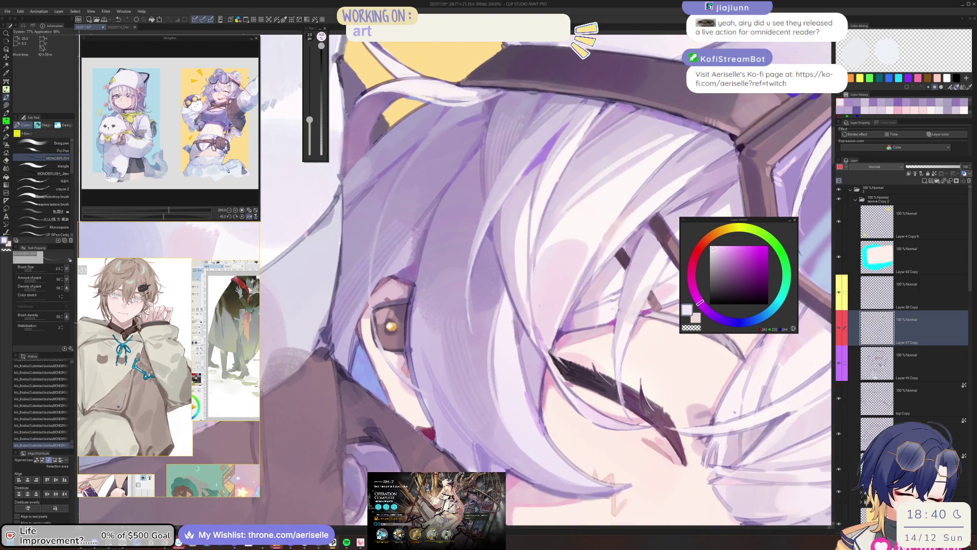
drag(375, 313, 377, 341)
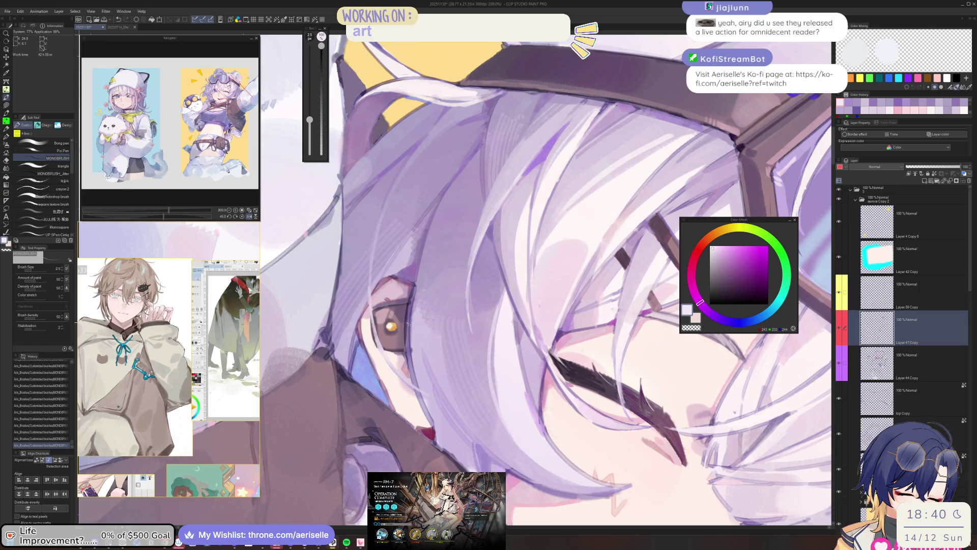
Step: Choose a saturated violet on the colour wheel and paint accents along the eye's left edge
alt+click(408, 323)
click(733, 262)
key(bracketleft)
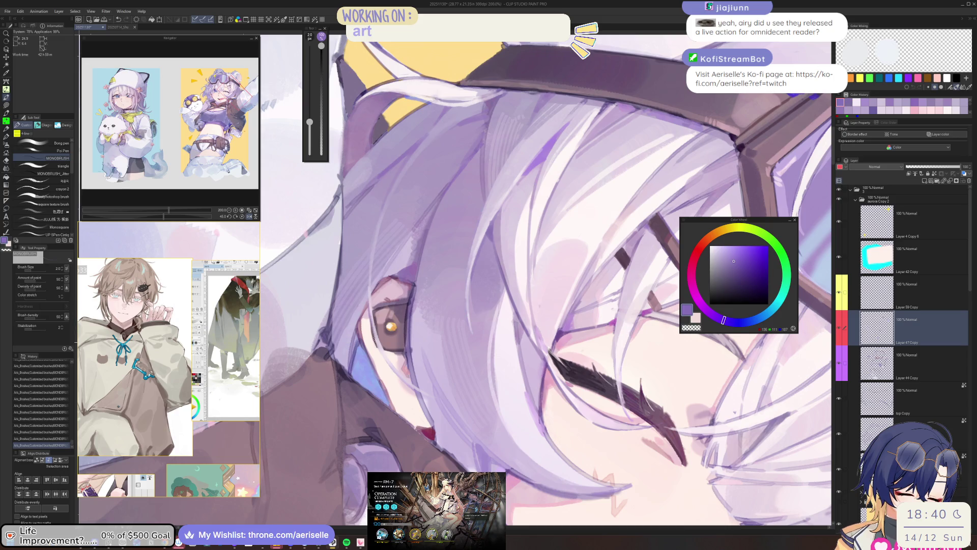
click(756, 256)
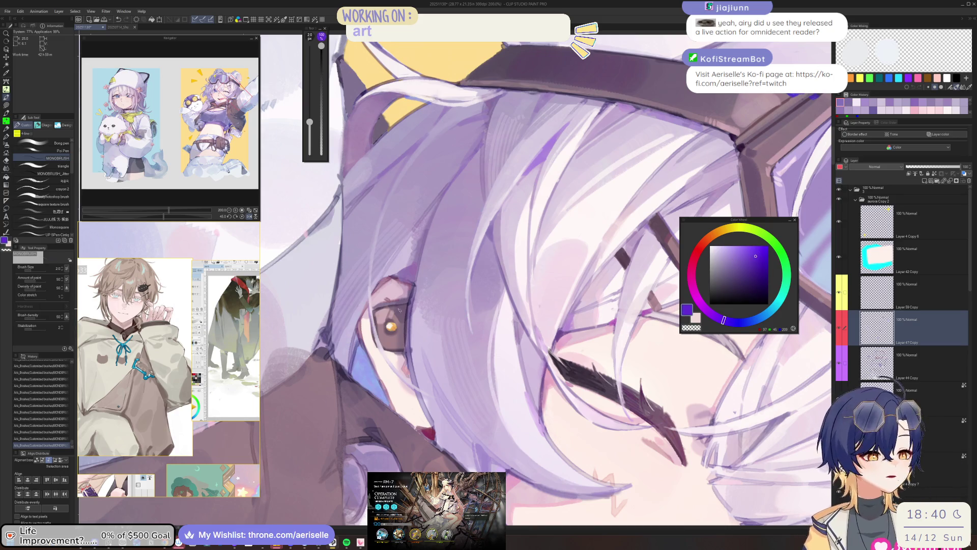
key(bracketright)
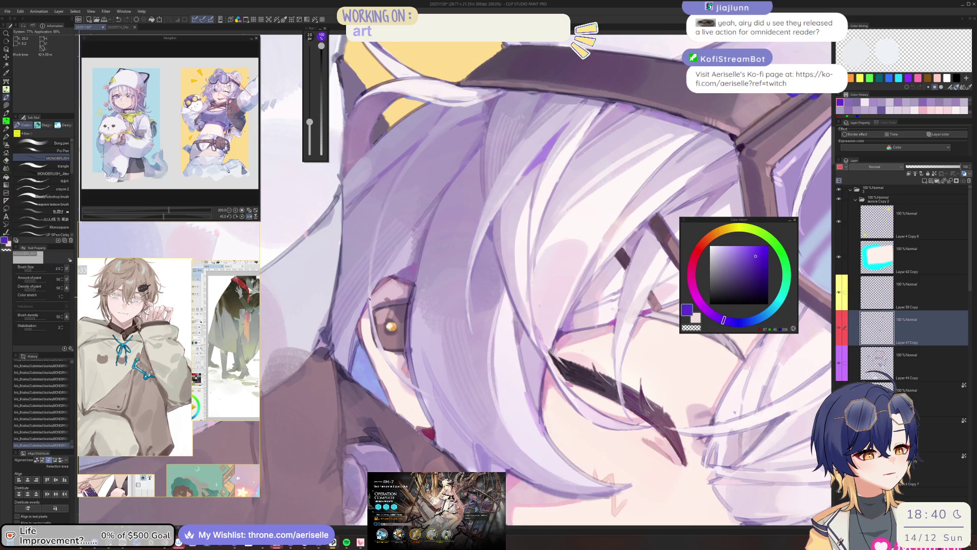
drag(367, 303, 359, 325)
key(bracketright)
key(bracketright)
scroll(365, 307, down, 5)
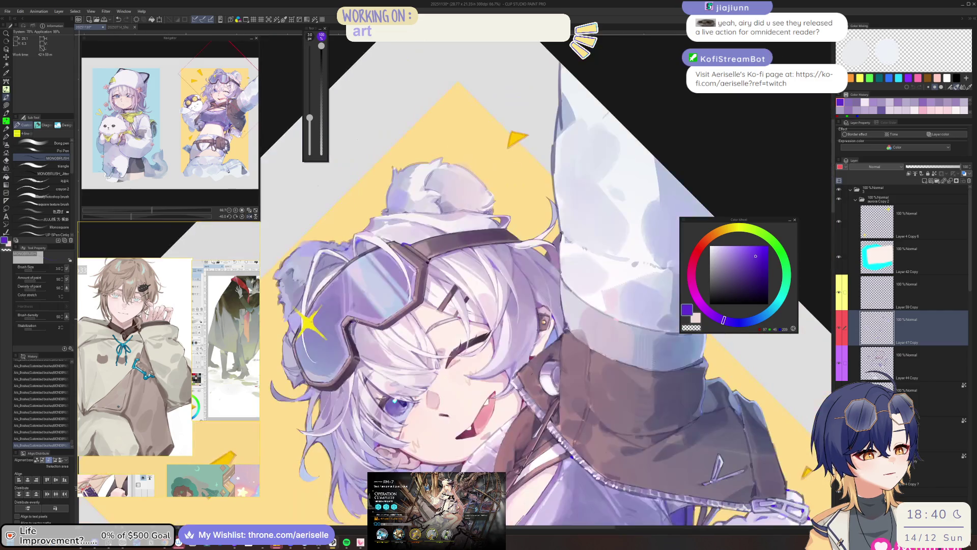
scroll(506, 367, up, 4)
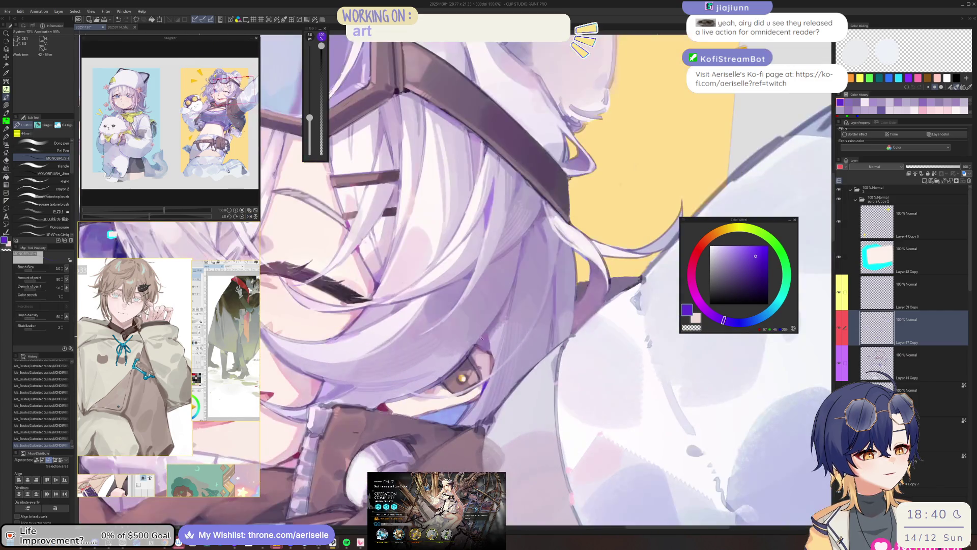
alt+click(506, 367)
key(bracketleft)
key(bracketleft)
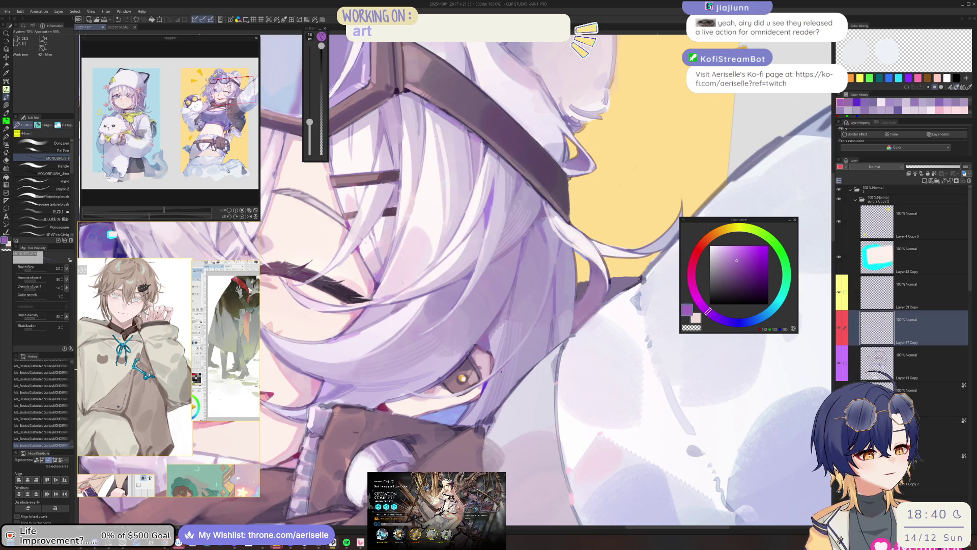
scroll(500, 371, down, 4)
scroll(441, 258, up, 4)
key(bracketright)
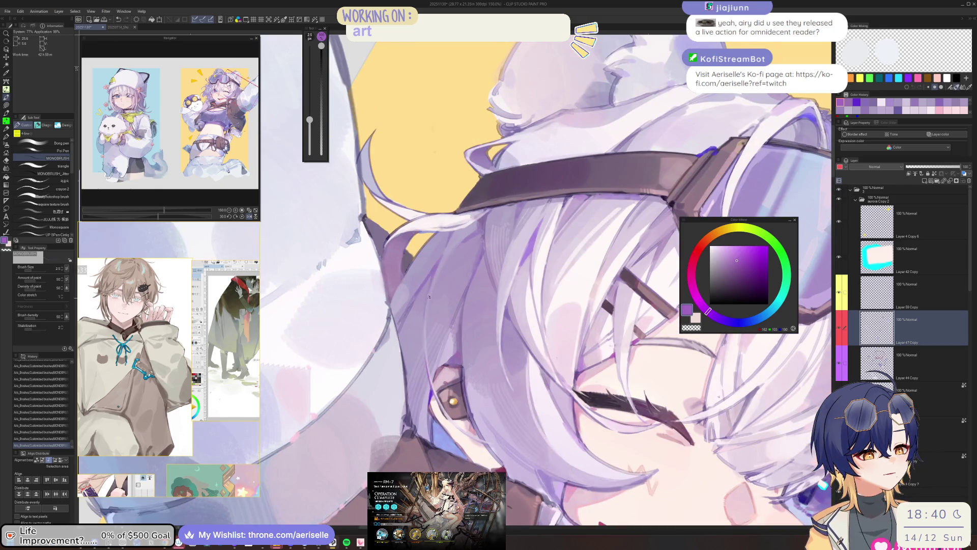
key(minus)
key(bracketright)
key(bracketright)
key(bracketright)
scroll(404, 335, down, 5)
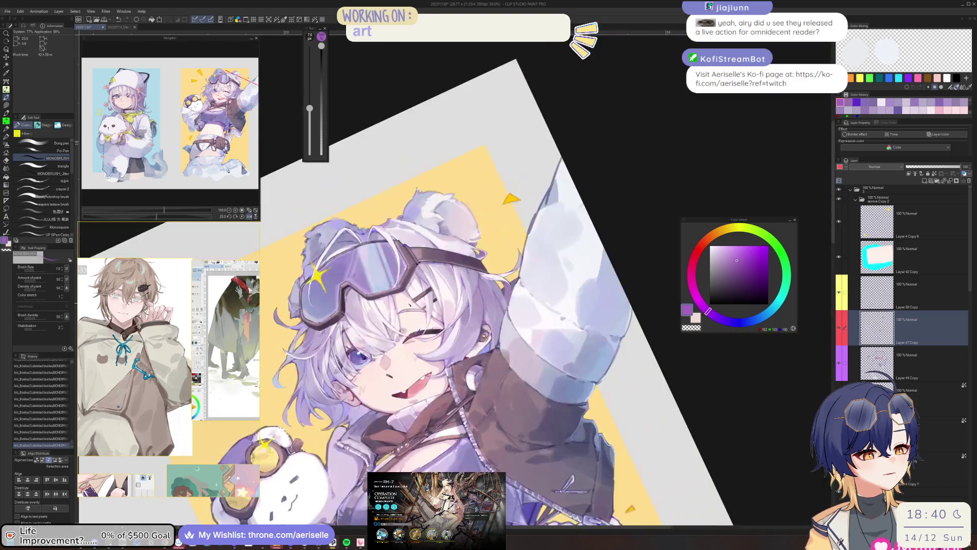
scroll(477, 292, up, 5)
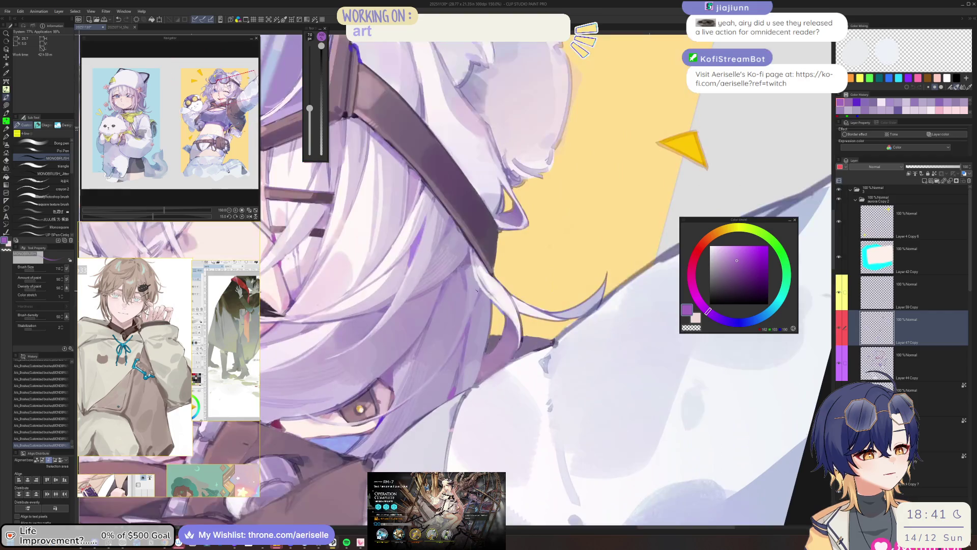
alt+click(477, 292)
alt+click(472, 270)
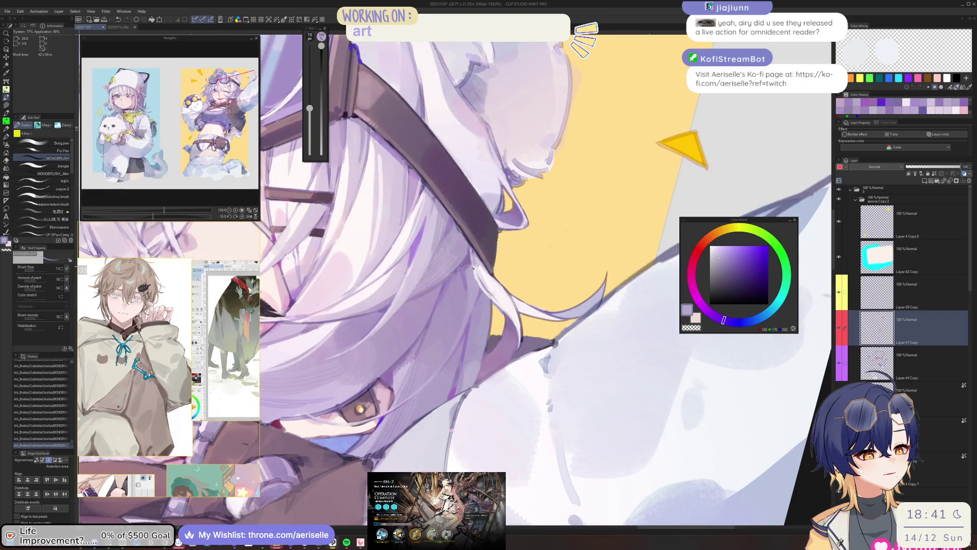
click(728, 257)
drag(469, 271, 473, 279)
click(740, 322)
key(ctrl+z)
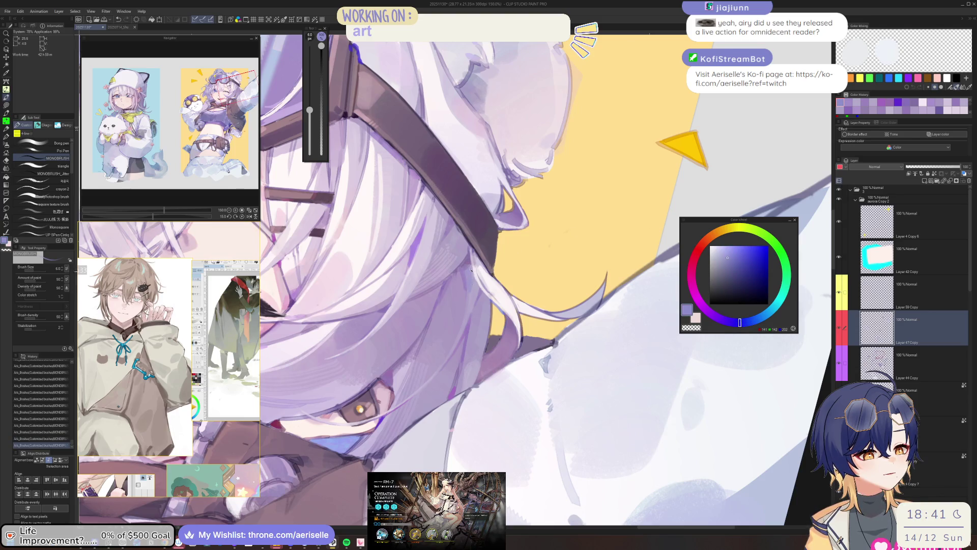
key(bracketleft)
key(bracketleft)
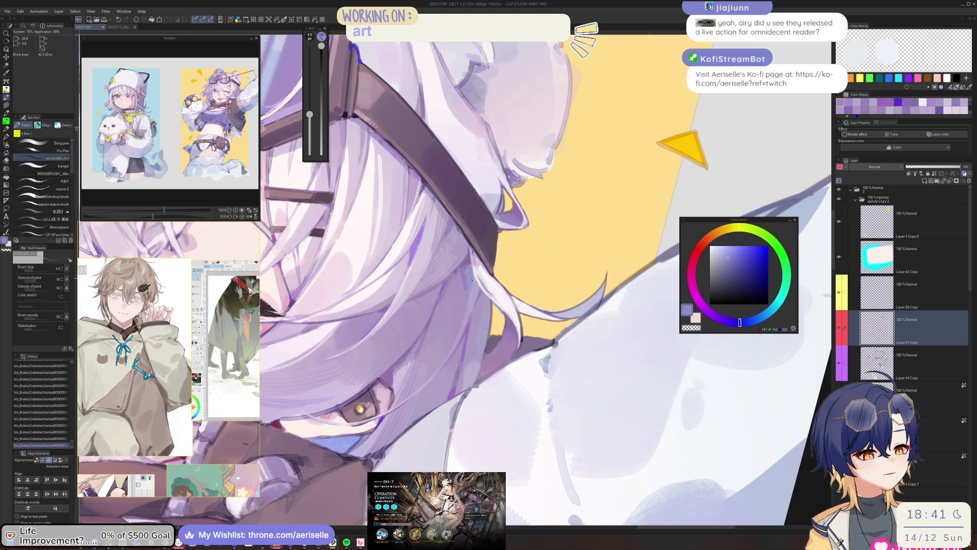
scroll(467, 309, down, 5)
scroll(461, 296, up, 5)
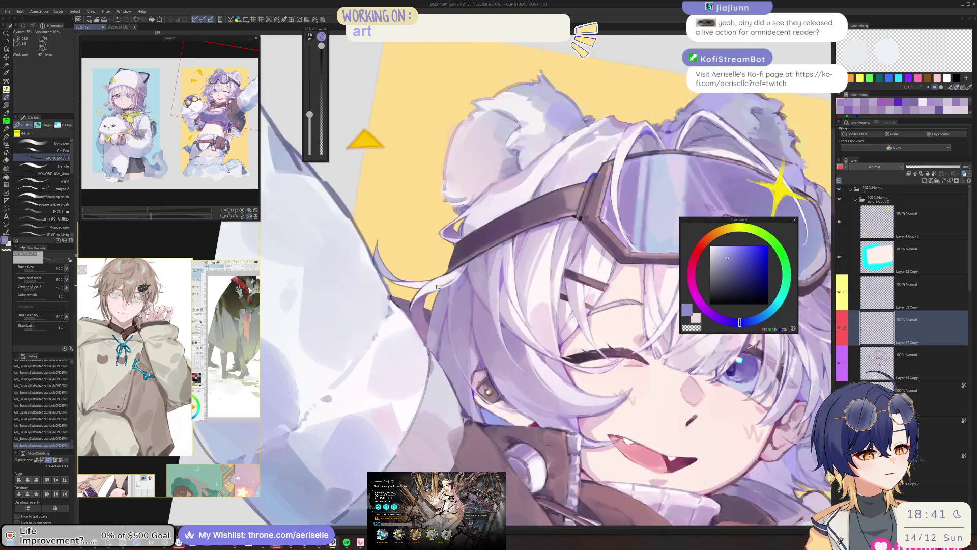
Step: Straighten the rotation, zoom out to the whole illustration, unflip the view and save with Ctrl+S
alt+click(462, 295)
alt+click(462, 295)
mouse_move(462, 295)
mouse_down()
mouse_move(452, 294)
mouse_move(461, 291)
mouse_up()
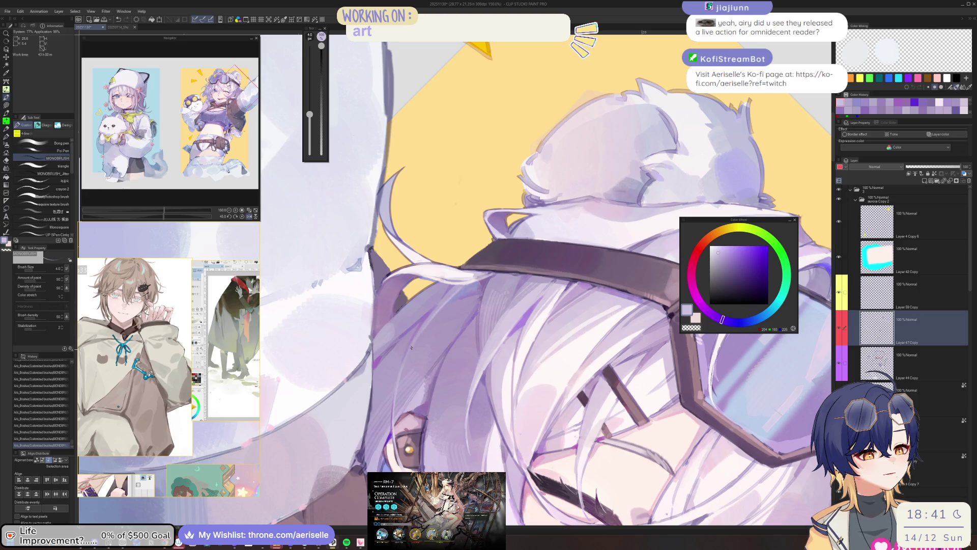
key(at)
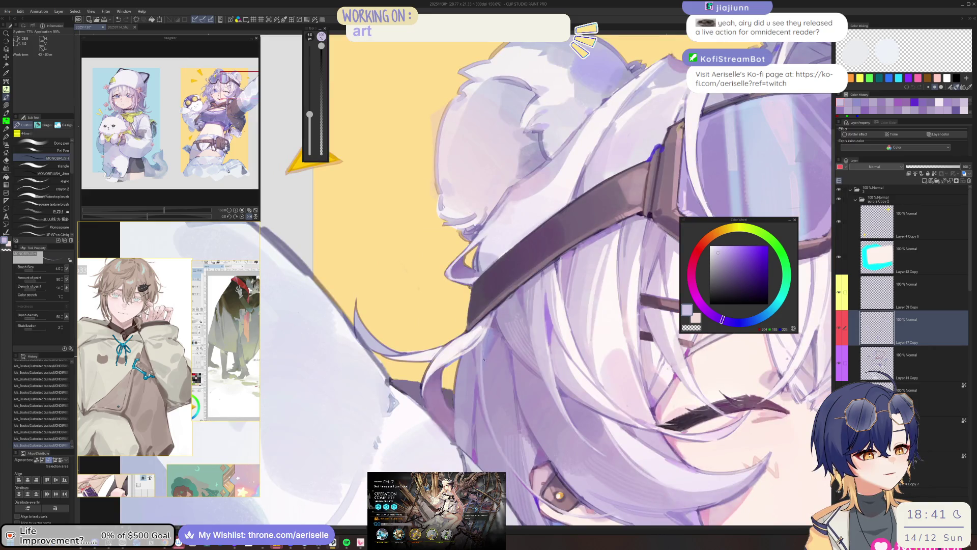
key(ctrl+minus)
key(ctrl+minus)
key(ctrl+minus)
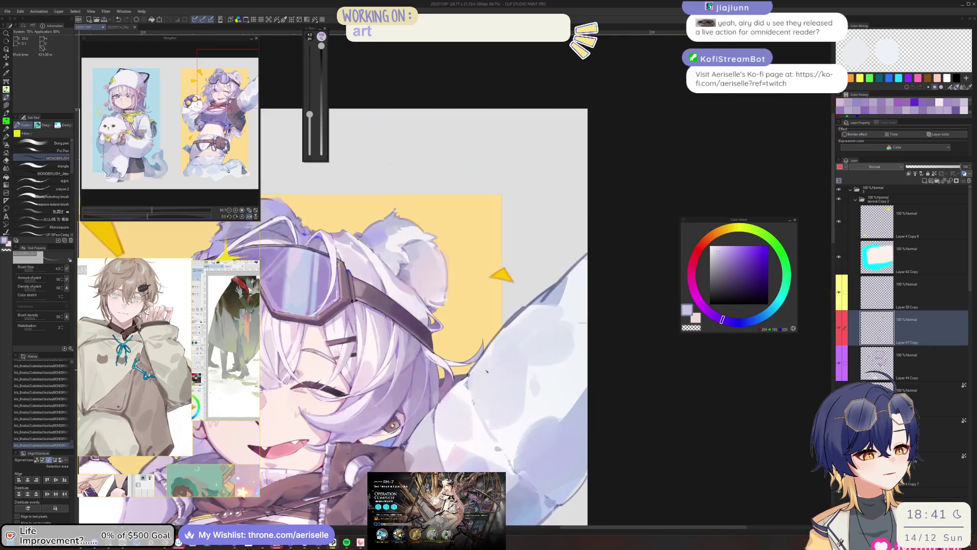
scroll(489, 279, down, 3)
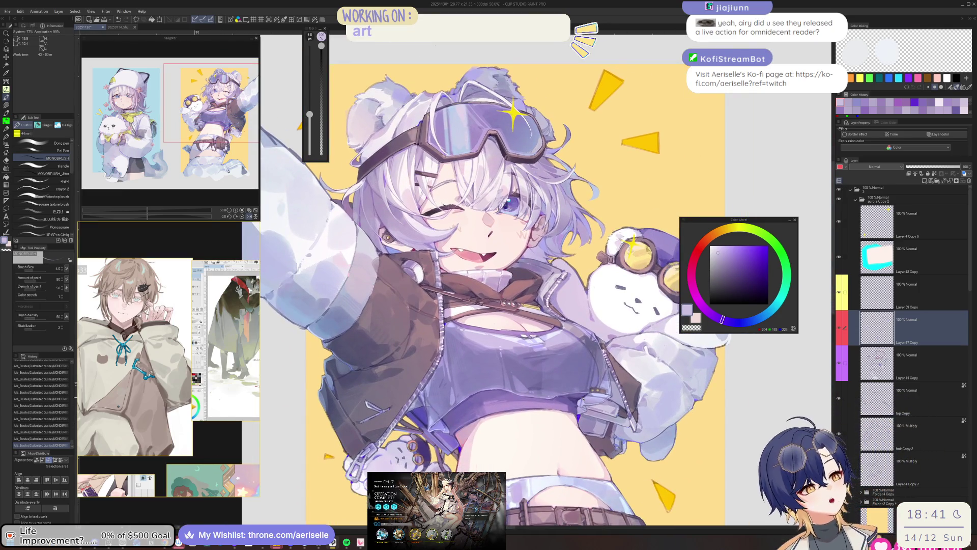
key(h)
key(ctrl+s)
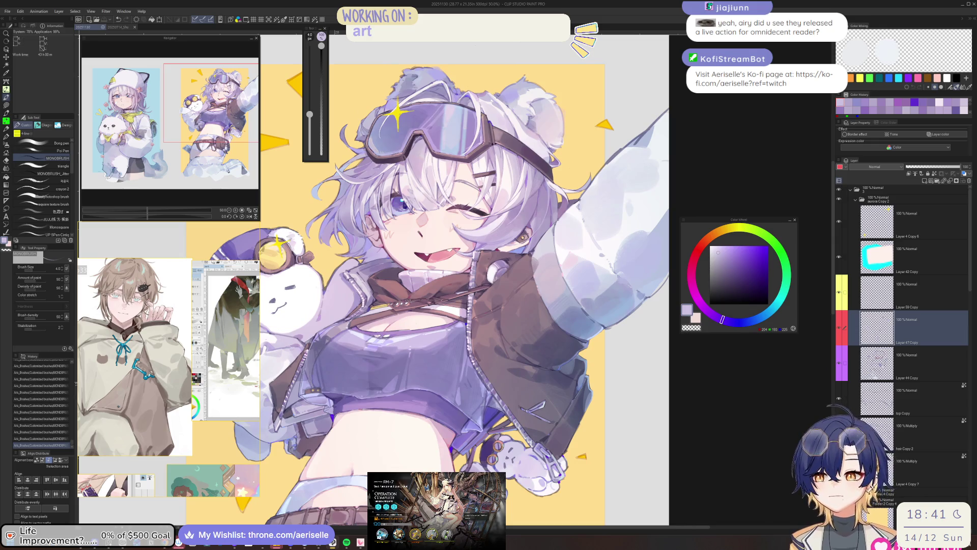